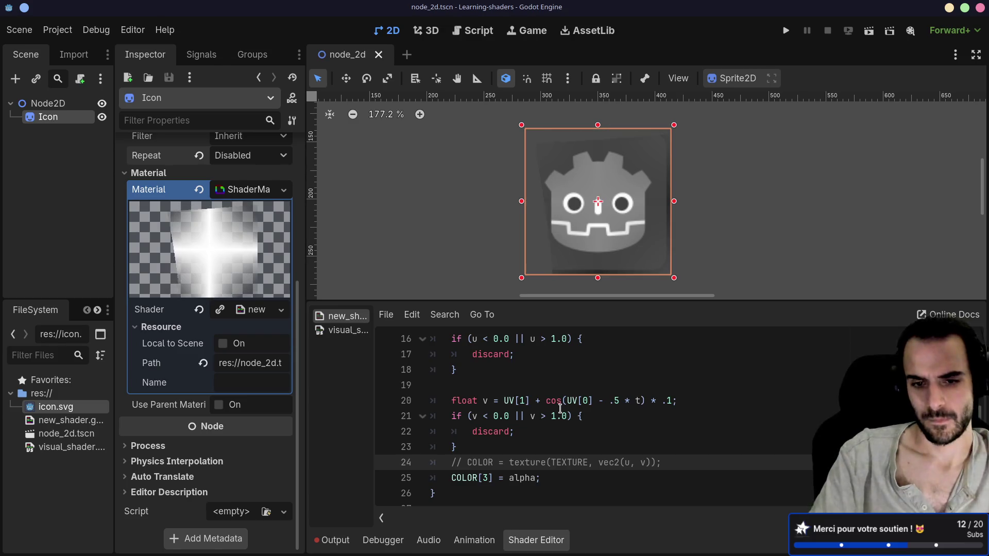
Re-enable the texture sampling line by removing its comment character.
{"action": "key", "text": "BackSpace"}
{"action": "key", "text": "BackSpace"}
{"action": "key", "text": "BackSpace"}
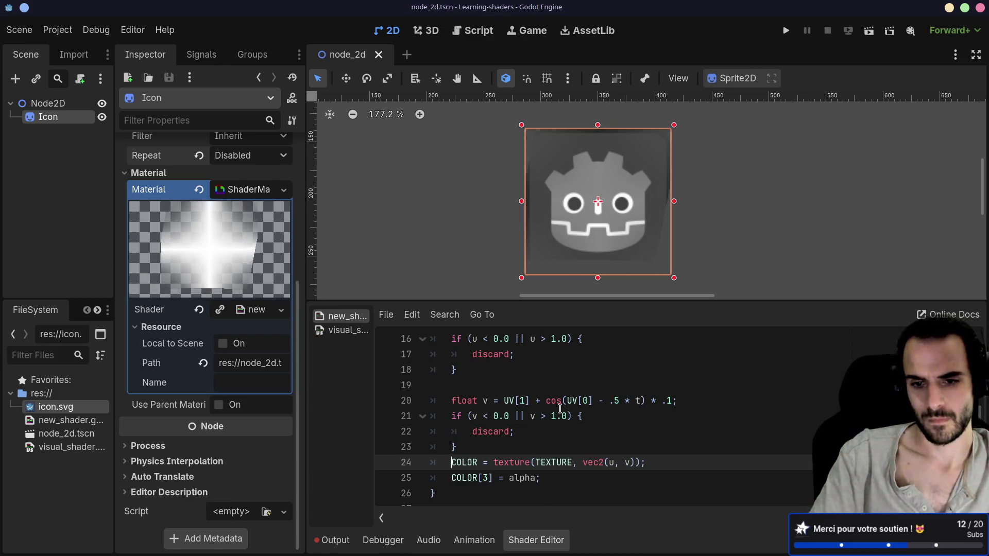
{"action": "scroll", "coordinate": [556, 427], "scroll_direction": "up", "scroll_amount": 1}
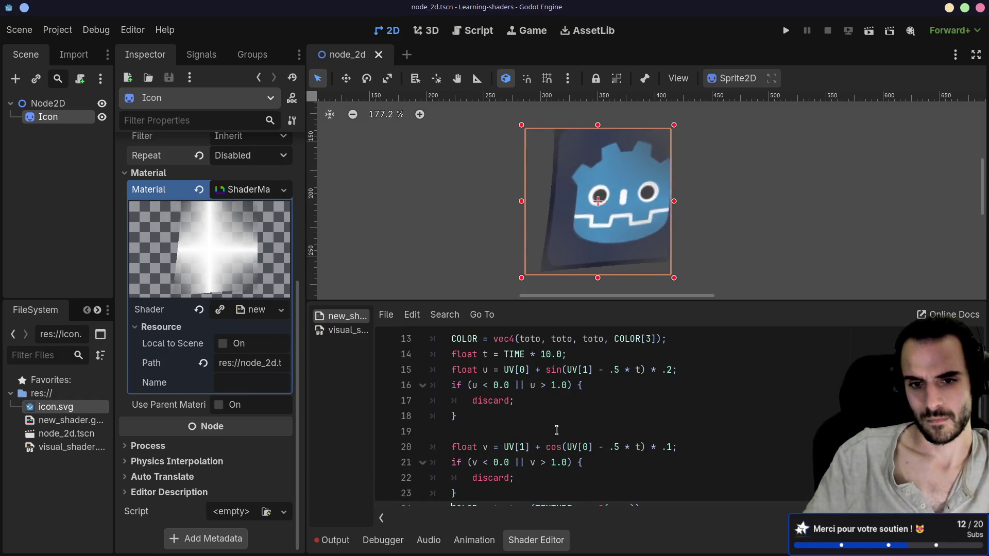
{"action": "scroll", "coordinate": [551, 431], "scroll_direction": "up", "scroll_amount": 2}
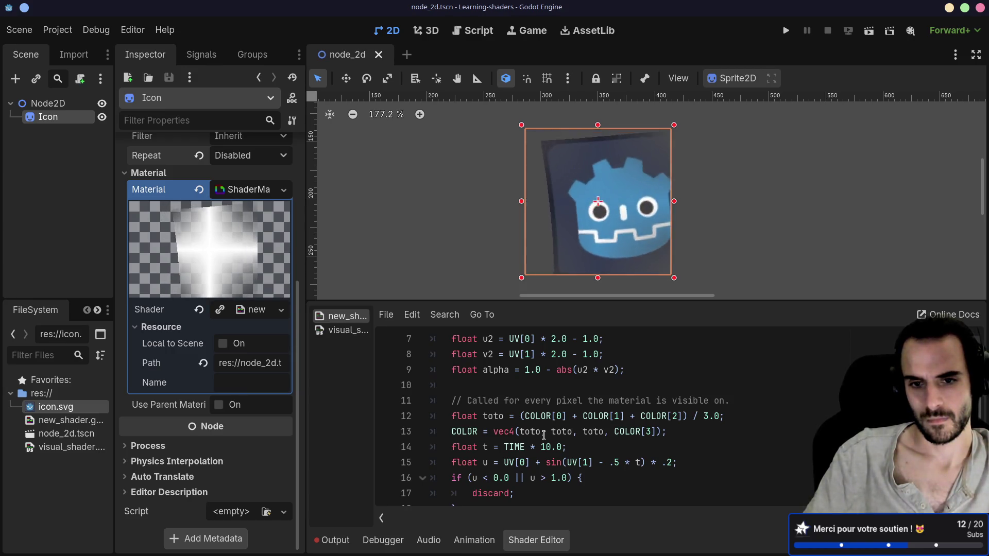
{"action": "scroll", "coordinate": [544, 436], "scroll_direction": "up", "scroll_amount": 2}
{"action": "scroll", "coordinate": [544, 437], "scroll_direction": "down", "scroll_amount": 2}
{"action": "scroll", "coordinate": [544, 442], "scroll_direction": "down", "scroll_amount": 3}
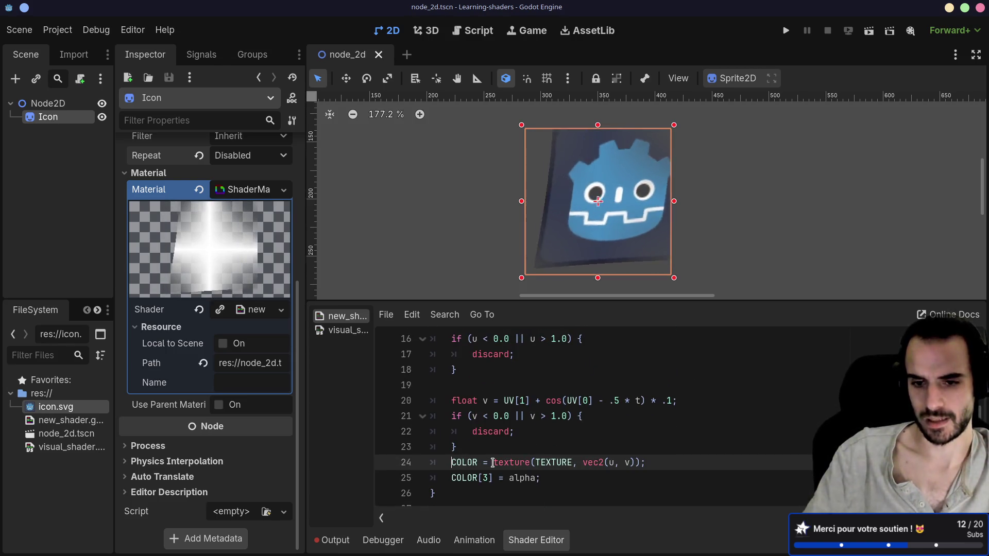
Try commenting out the v distortion lines, then undo to restore them.
{"action": "type", "text": "//"}
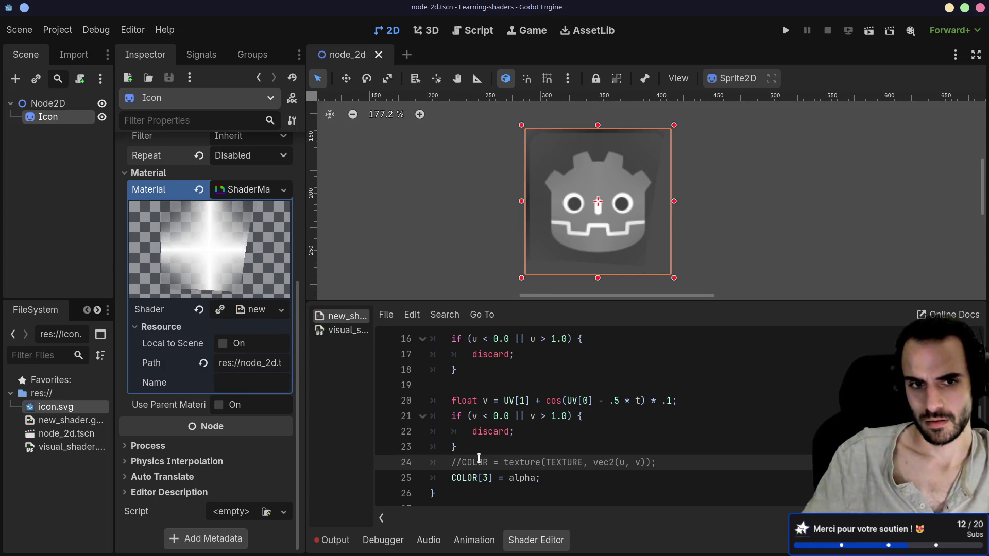
{"action": "scroll", "coordinate": [479, 458], "scroll_direction": "up", "scroll_amount": 1}
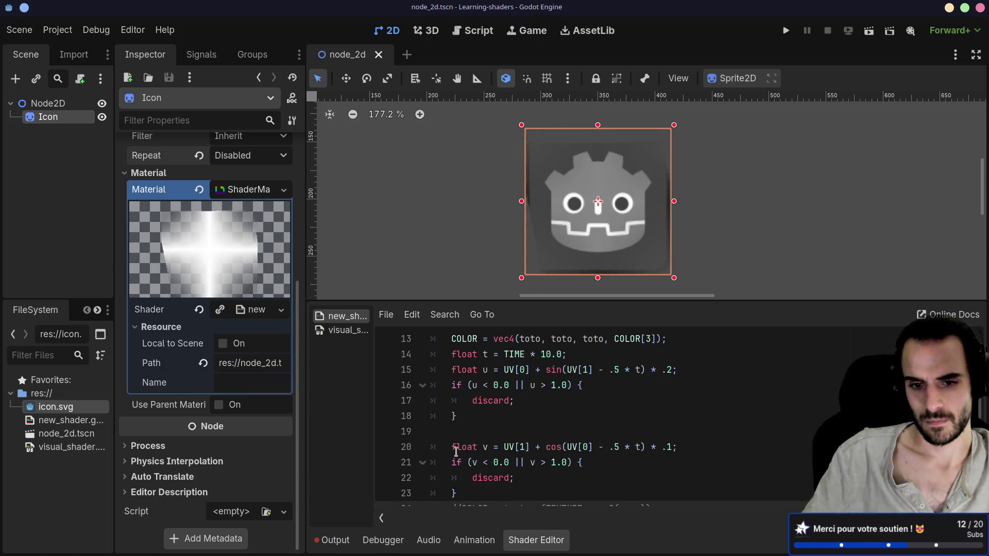
{"action": "scroll", "coordinate": [456, 473], "scroll_direction": "down", "scroll_amount": 1}
{"action": "left_click_drag", "start_coordinate": [469, 451], "coordinate": [437, 402]}
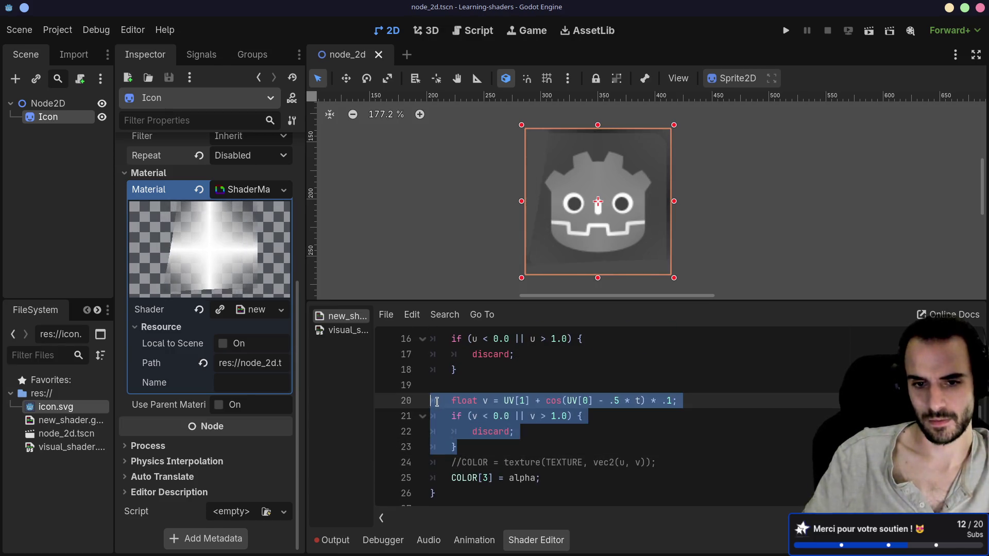
{"action": "type", "text": "/"}
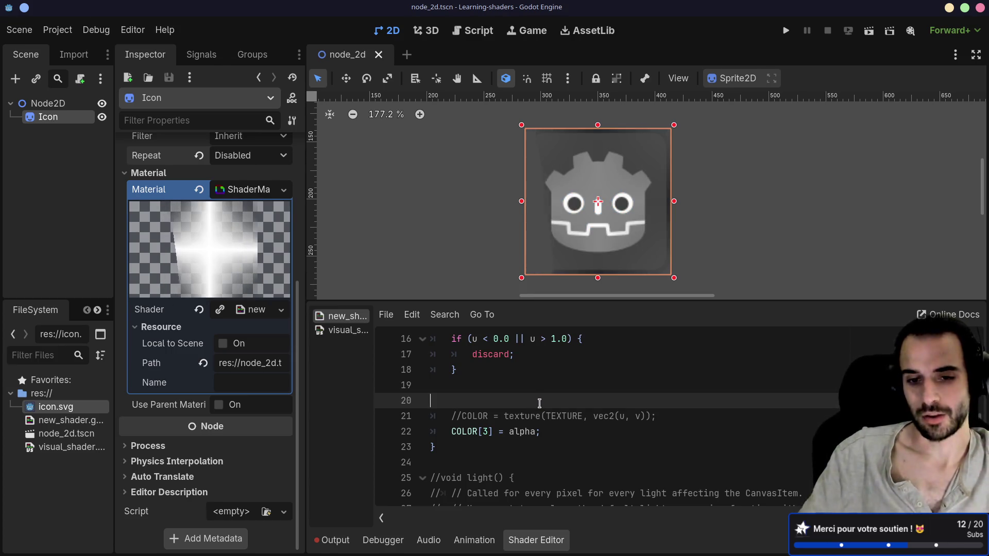
{"action": "key", "text": "ctrl+z"}
Inspect the v and u distortion lines, highlighting v, UV and the sine term.
{"action": "left_click", "coordinate": [539, 420]}
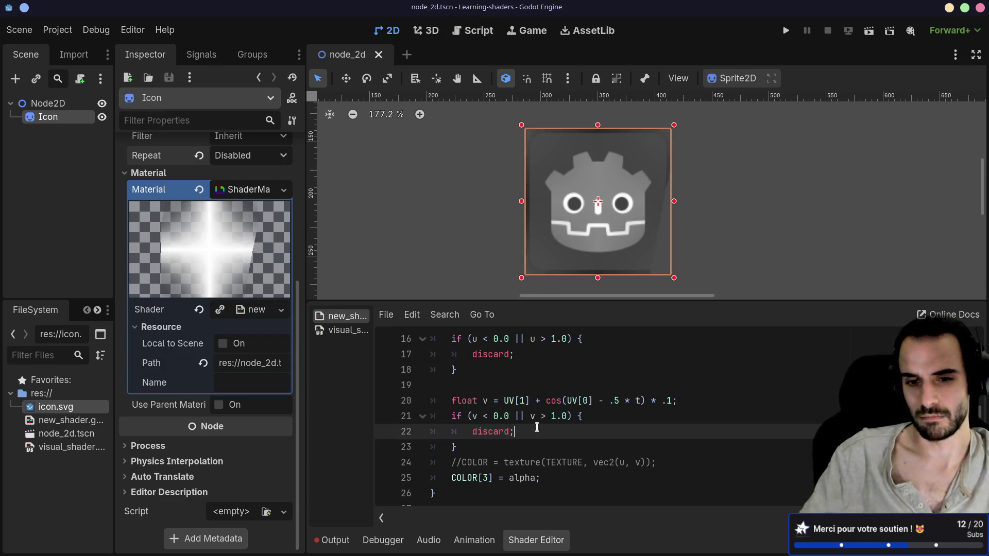
{"action": "left_click", "coordinate": [487, 401]}
{"action": "double_click", "coordinate": [487, 401]}
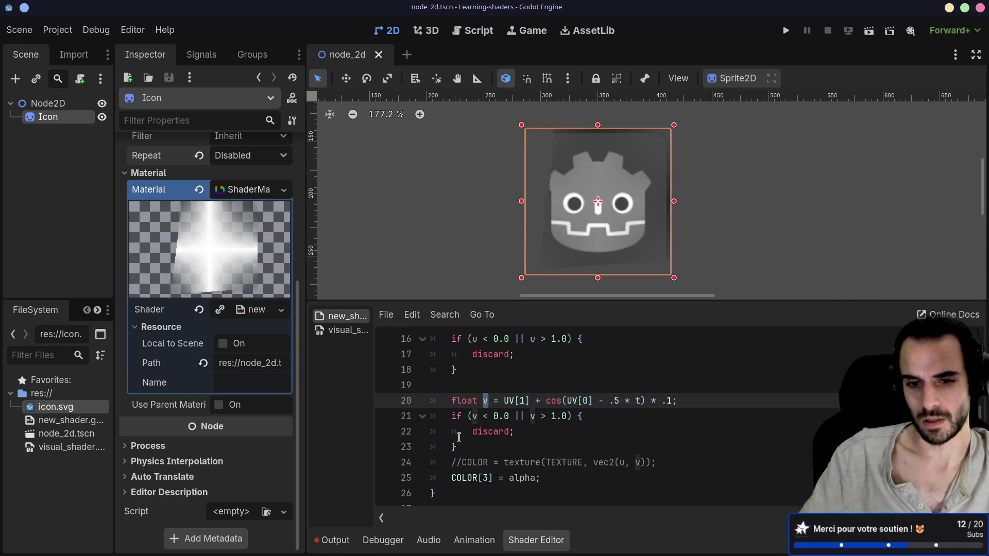
{"action": "scroll", "coordinate": [463, 433], "scroll_direction": "up", "scroll_amount": 2}
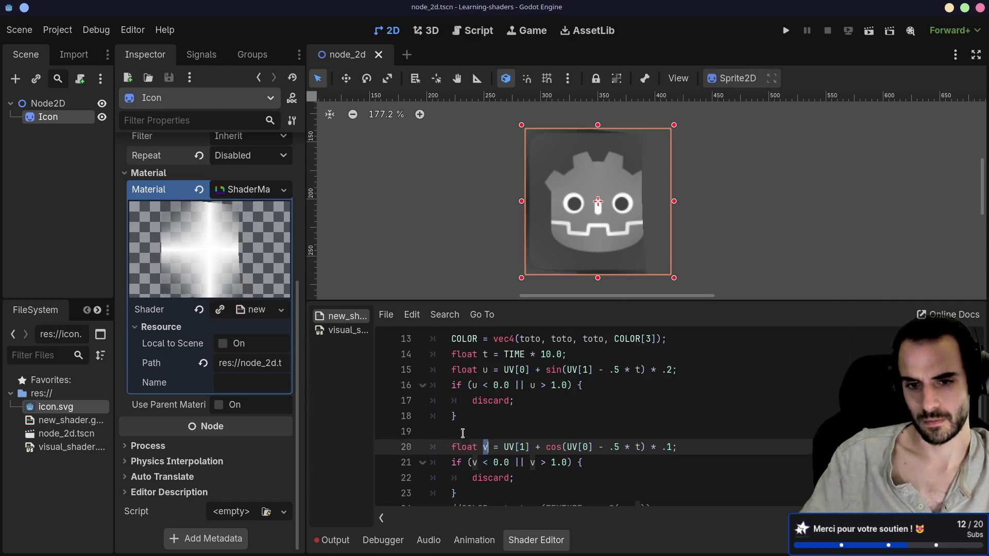
{"action": "double_click", "coordinate": [509, 416]}
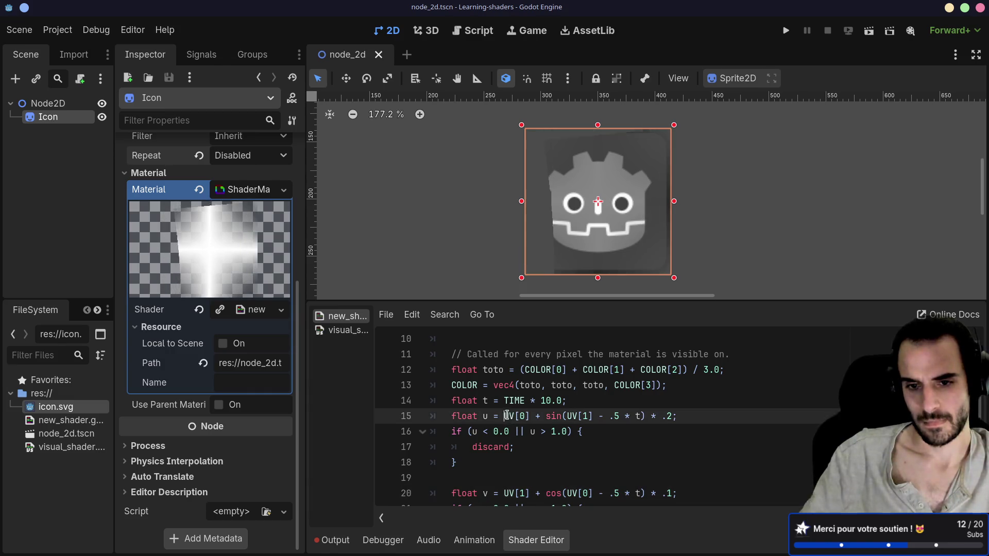
{"action": "left_click", "coordinate": [545, 416]}
{"action": "left_click_drag", "start_coordinate": [542, 417], "coordinate": [577, 418]}
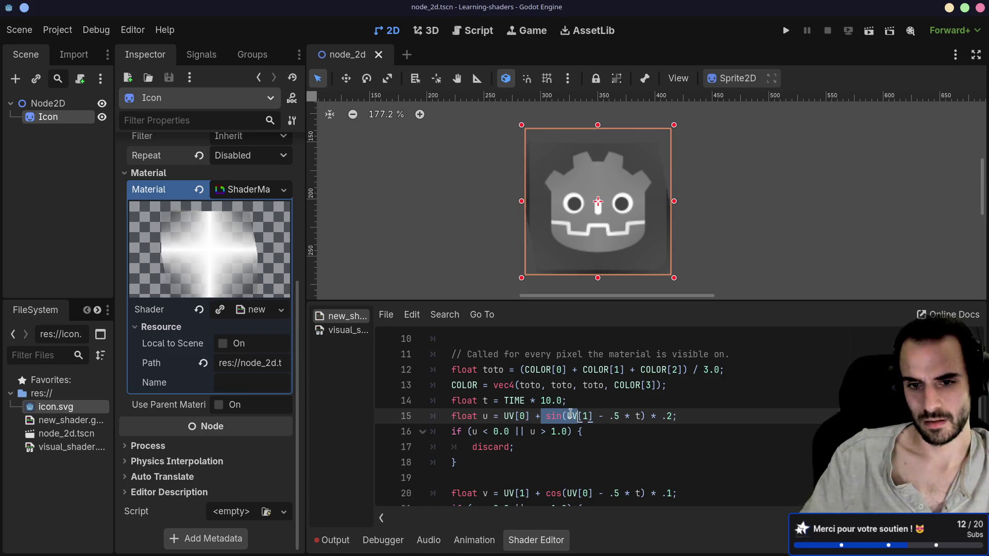
Select the grayscale conversion lines 11–13 that use the toto variable.
{"action": "left_click", "coordinate": [520, 385]}
{"action": "double_click", "coordinate": [494, 370]}
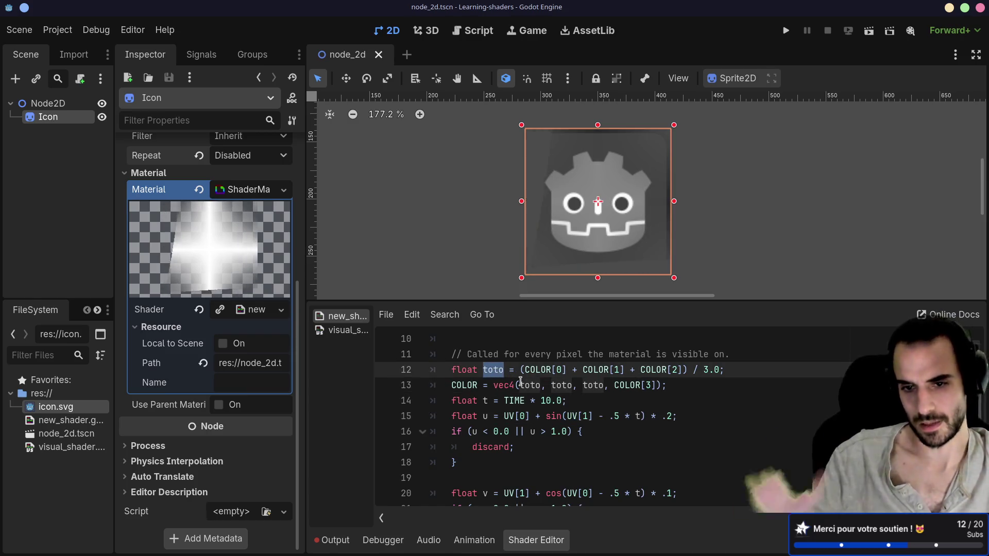
{"action": "scroll", "coordinate": [521, 381], "scroll_direction": "up", "scroll_amount": 2}
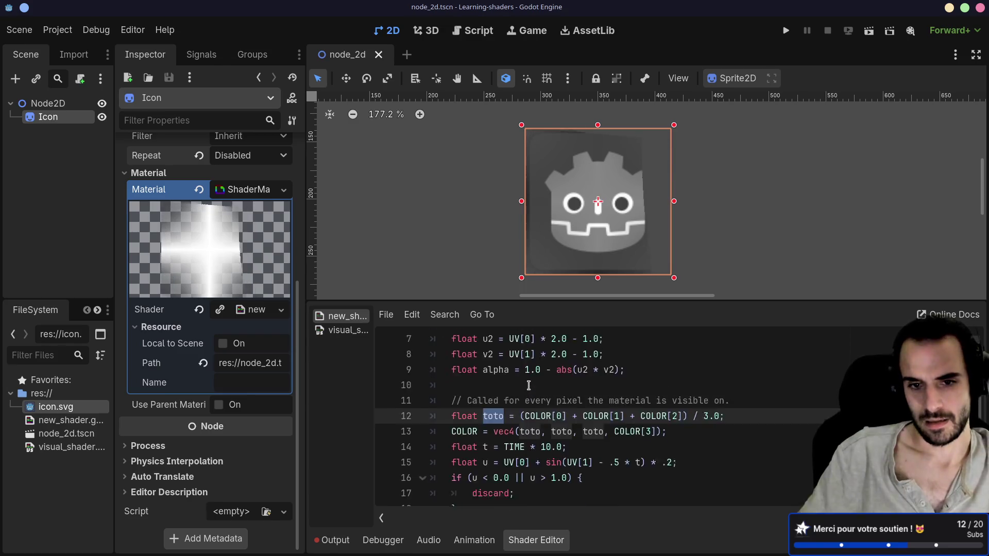
{"action": "scroll", "coordinate": [504, 423], "scroll_direction": "down", "scroll_amount": 1}
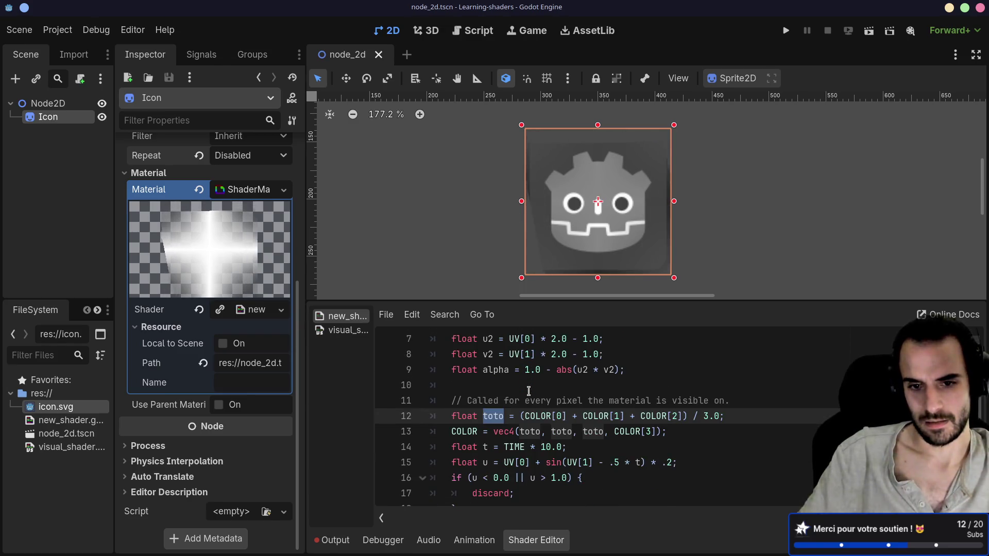
{"action": "double_click", "coordinate": [464, 432]}
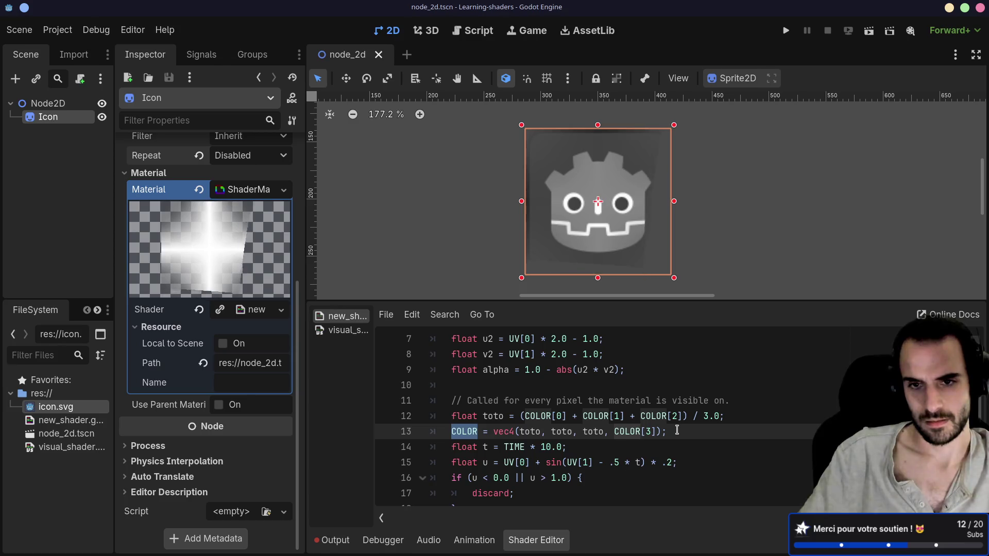
{"action": "mouse_move", "coordinate": [677, 431]}
{"action": "left_mouse_down"}
{"action": "mouse_move", "coordinate": [412, 431]}
{"action": "mouse_move", "coordinate": [401, 405]}
{"action": "left_mouse_up"}
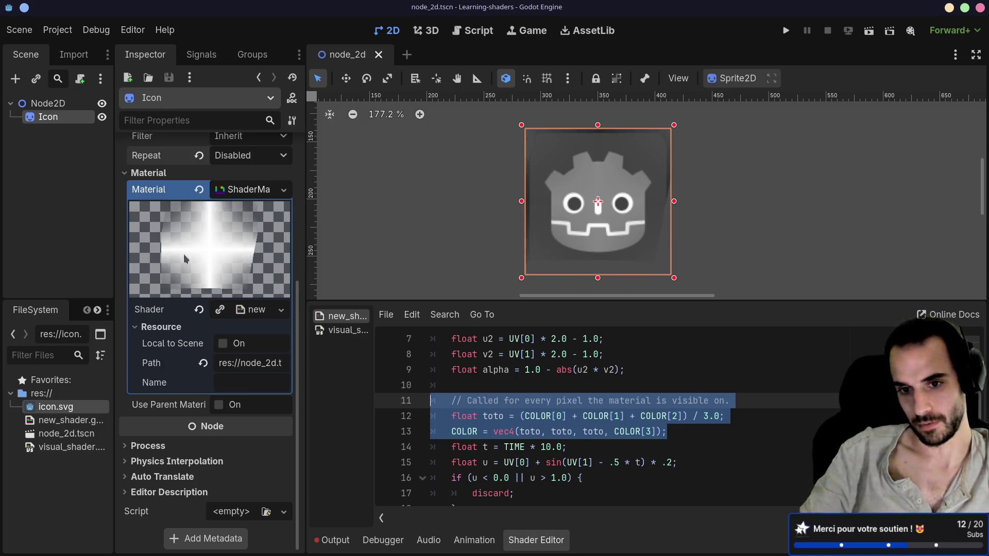
Delete the two grayscale conversion lines.
{"action": "double_click", "coordinate": [532, 370]}
{"action": "left_click", "coordinate": [545, 392]}
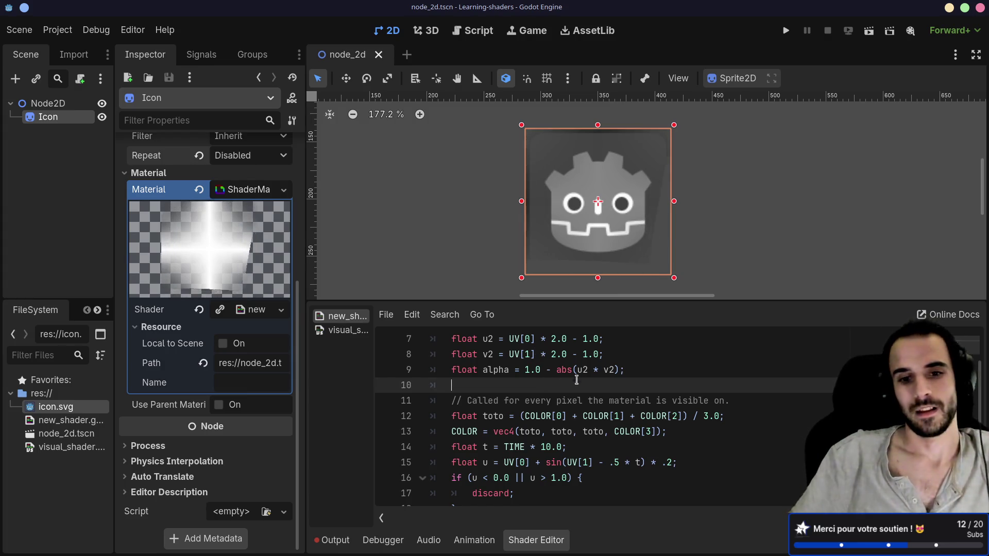
{"action": "scroll", "coordinate": [453, 407], "scroll_direction": "down", "scroll_amount": 1}
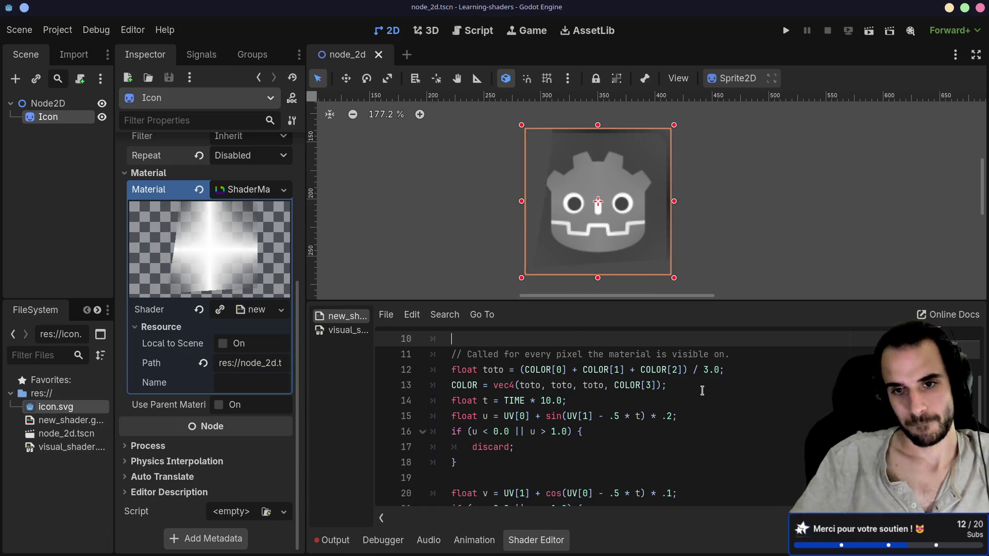
{"action": "mouse_move", "coordinate": [680, 384]}
{"action": "left_mouse_down"}
{"action": "mouse_move", "coordinate": [415, 388]}
{"action": "mouse_move", "coordinate": [402, 372]}
{"action": "left_mouse_up"}
{"action": "key", "text": "BackSpace"}
{"action": "key", "text": "BackSpace"}
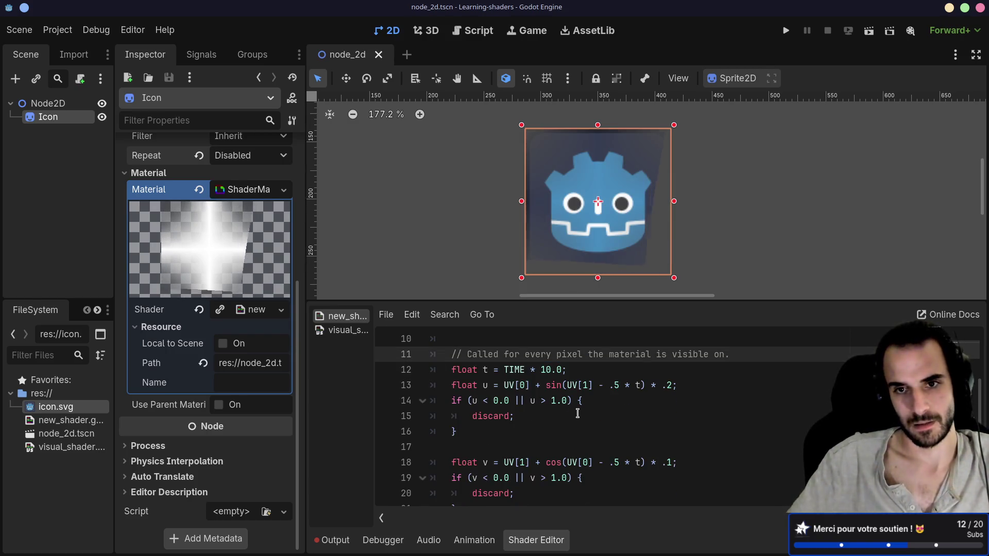
Review the u line, placing the caret after the variable u.
{"action": "scroll", "coordinate": [577, 415], "scroll_direction": "up", "scroll_amount": 1}
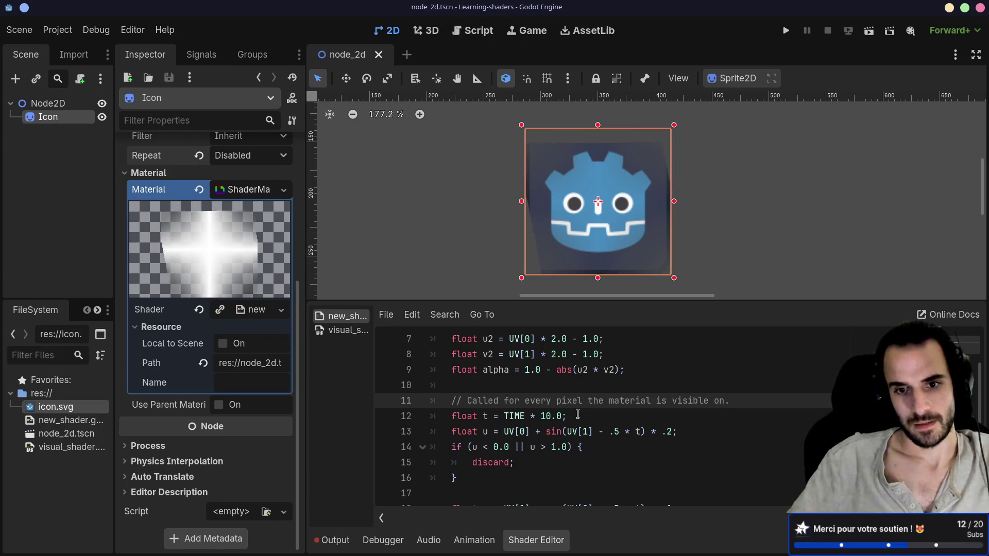
{"action": "scroll", "coordinate": [577, 415], "scroll_direction": "down", "scroll_amount": 1}
{"action": "double_click", "coordinate": [516, 386]}
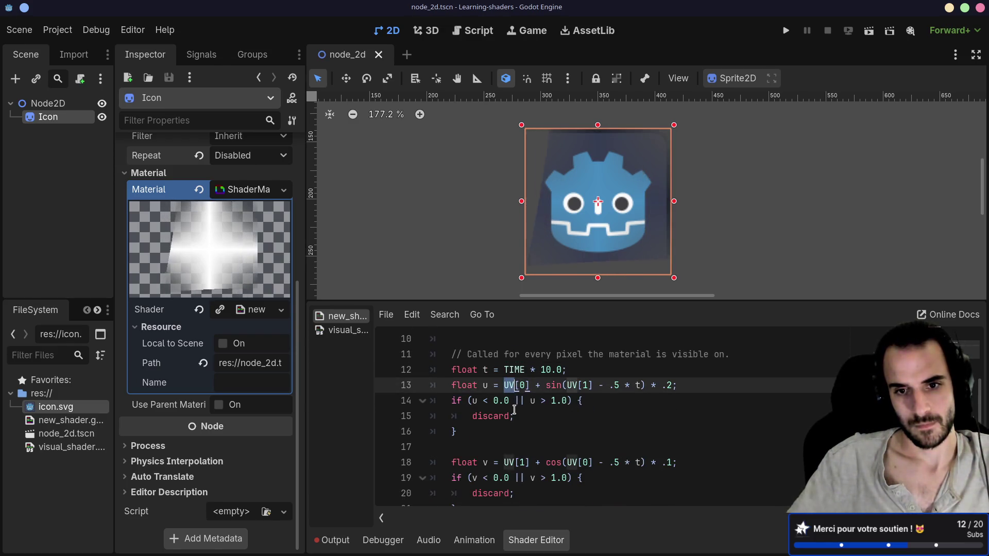
{"action": "scroll", "coordinate": [514, 410], "scroll_direction": "down", "scroll_amount": 1}
{"action": "scroll", "coordinate": [515, 410], "scroll_direction": "down", "scroll_amount": 2}
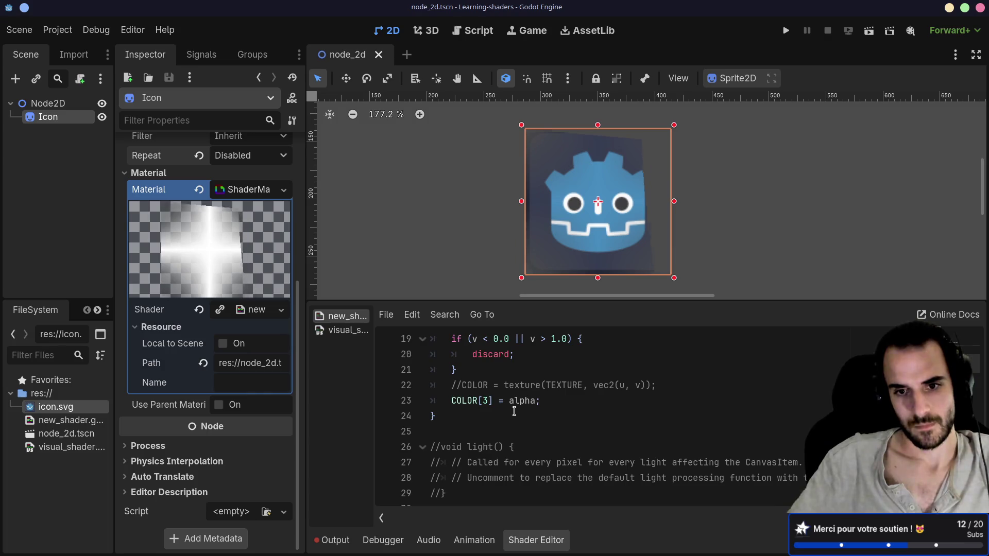
{"action": "scroll", "coordinate": [515, 412], "scroll_direction": "up", "scroll_amount": 3}
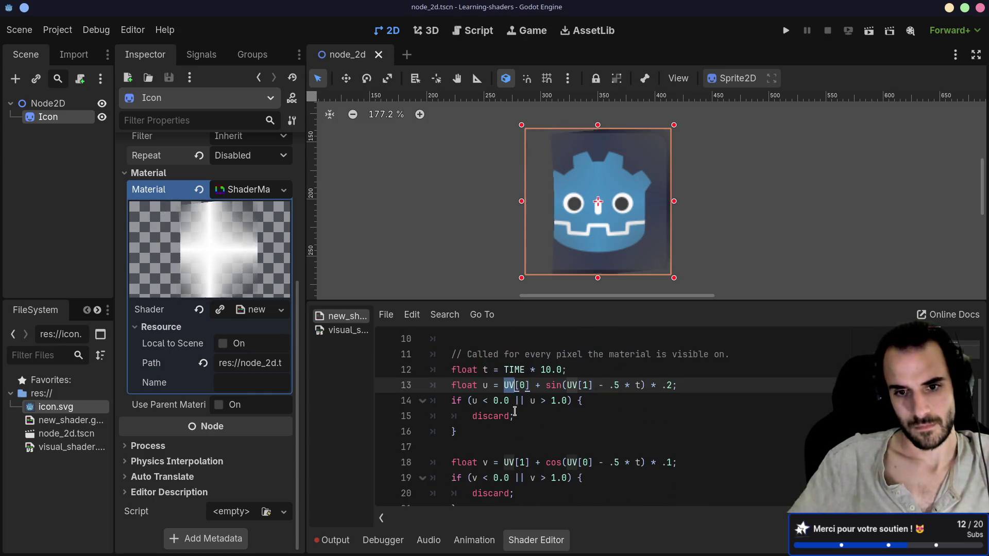
{"action": "left_click", "coordinate": [489, 387]}
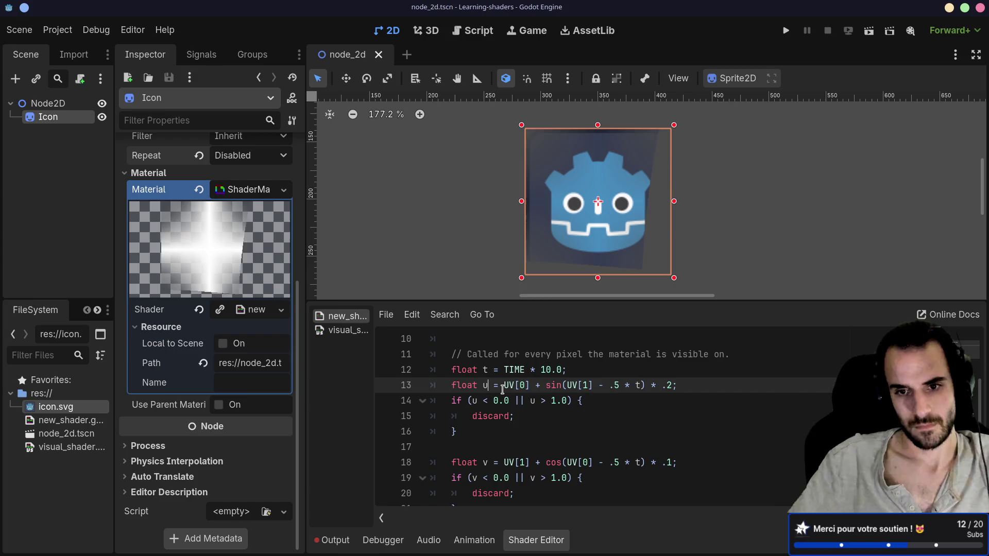
{"action": "scroll", "coordinate": [496, 395], "scroll_direction": "down", "scroll_amount": 1}
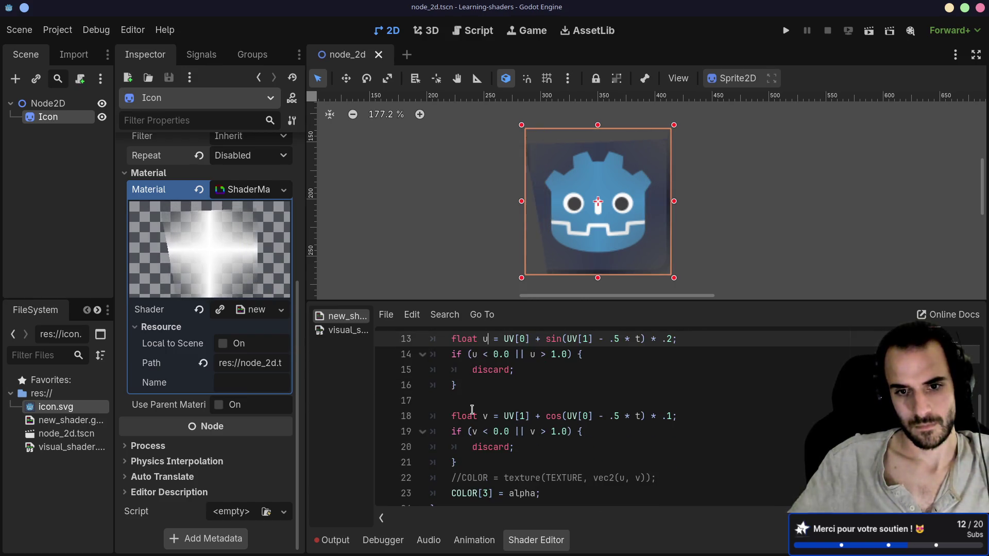
Delete the v bounds check and discard block.
{"action": "double_click", "coordinate": [487, 417]}
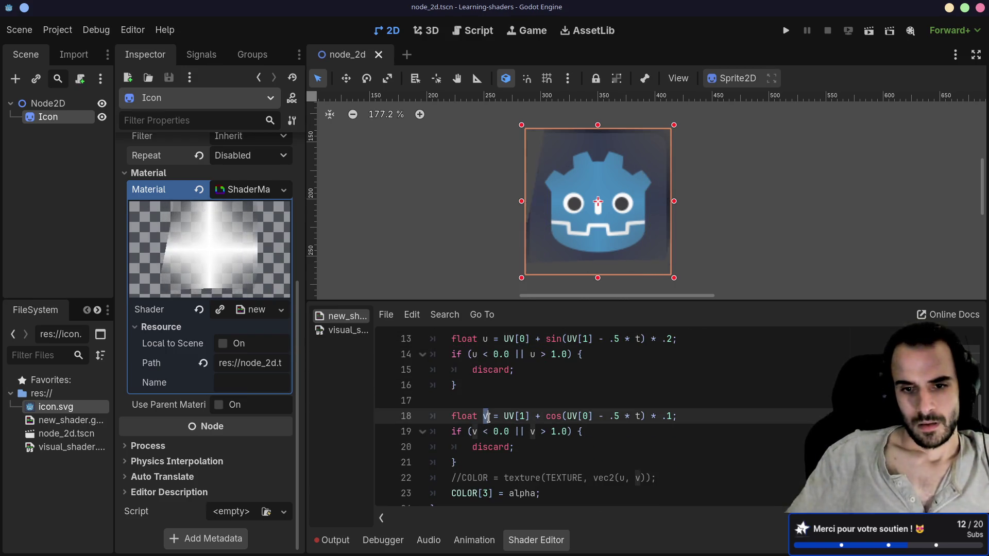
{"action": "left_click", "coordinate": [479, 446]}
{"action": "left_click_drag", "start_coordinate": [472, 455], "coordinate": [419, 431]}
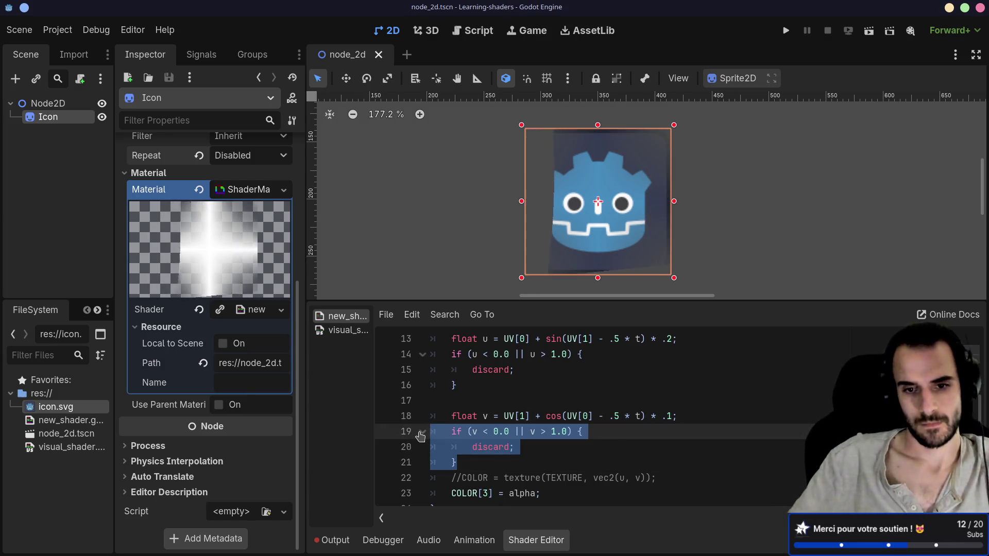
{"action": "key", "text": "BackSpace"}
{"action": "key", "text": "BackSpace"}
Remove and then restore the u discard block, leaving the caret below it.
{"action": "left_click_drag", "start_coordinate": [470, 386], "coordinate": [422, 354]}
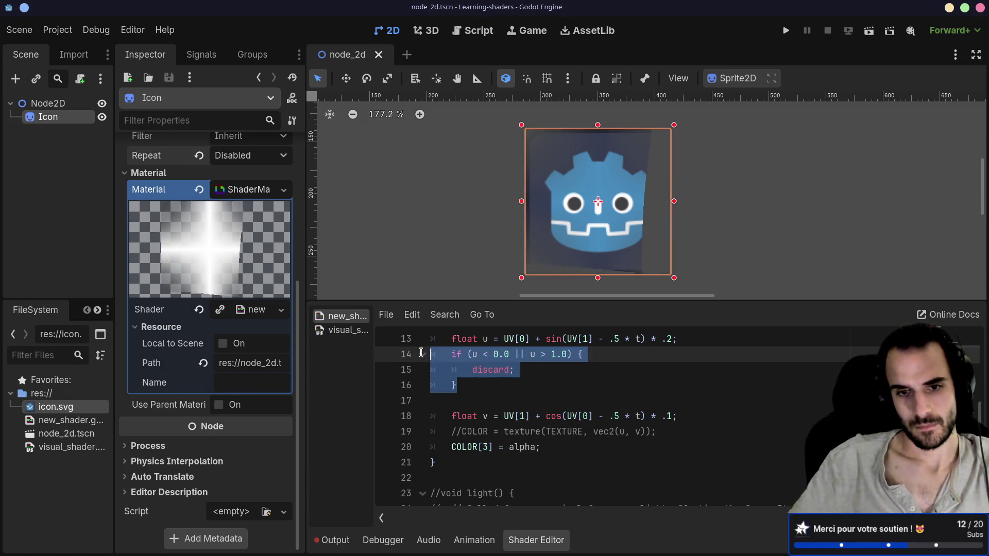
{"action": "key", "text": "BackSpace"}
{"action": "key", "text": "BackSpace"}
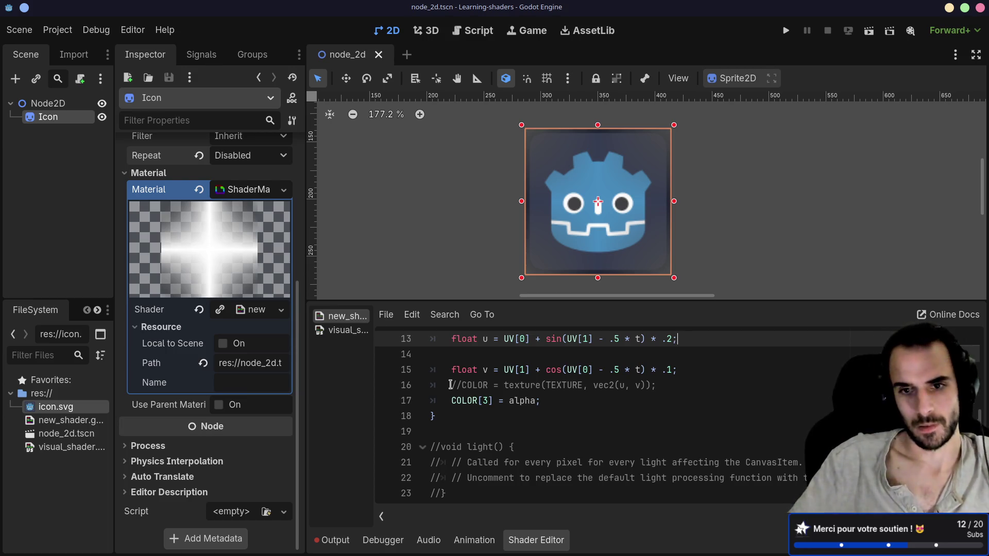
{"action": "key", "text": "ctrl+z"}
{"action": "key", "text": "ctrl+z"}
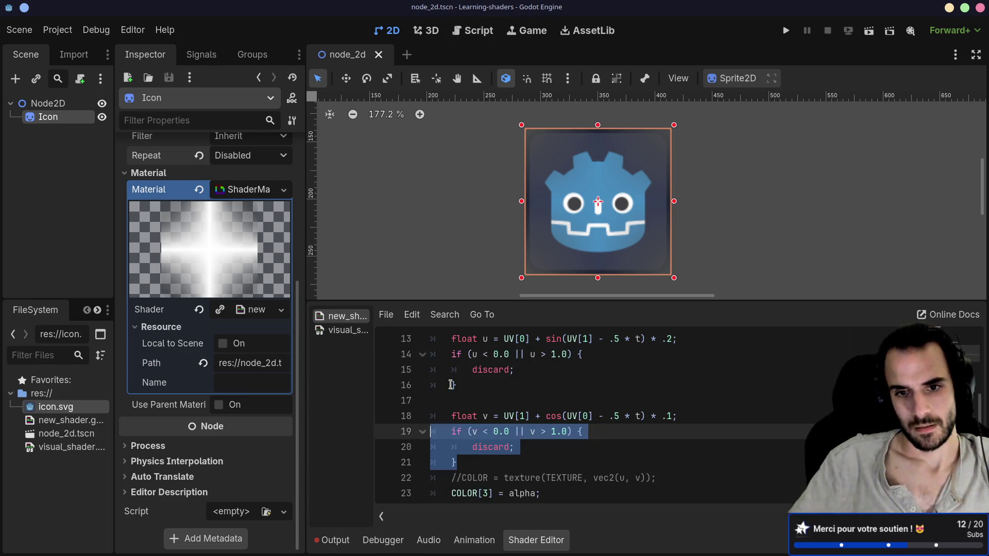
{"action": "left_click", "coordinate": [477, 383]}
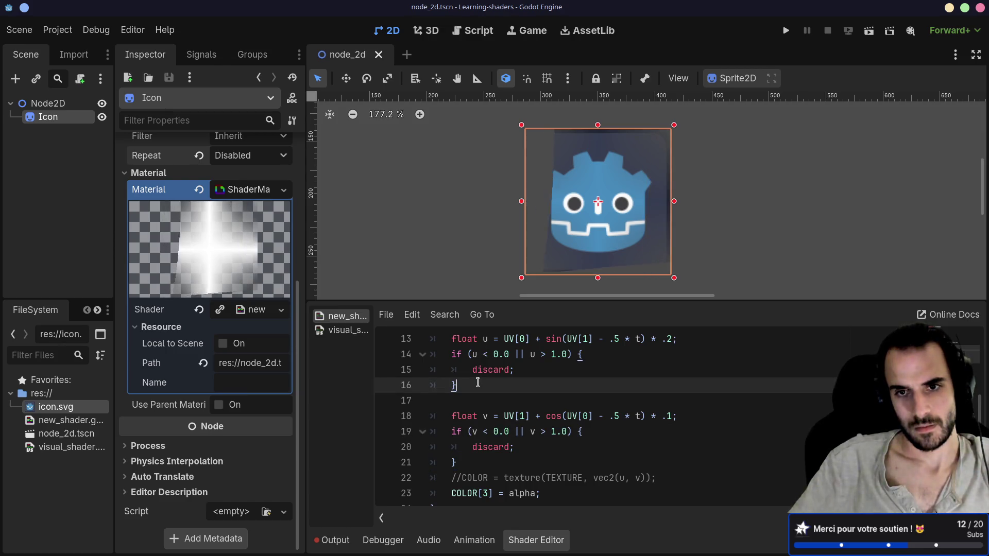
Comment out the v discard block on lines 19–21 with Ctrl+K.
{"action": "left_click_drag", "start_coordinate": [457, 463], "coordinate": [446, 431]}
{"action": "left_click", "coordinate": [469, 462]}
{"action": "left_click_drag", "start_coordinate": [469, 462], "coordinate": [446, 431]}
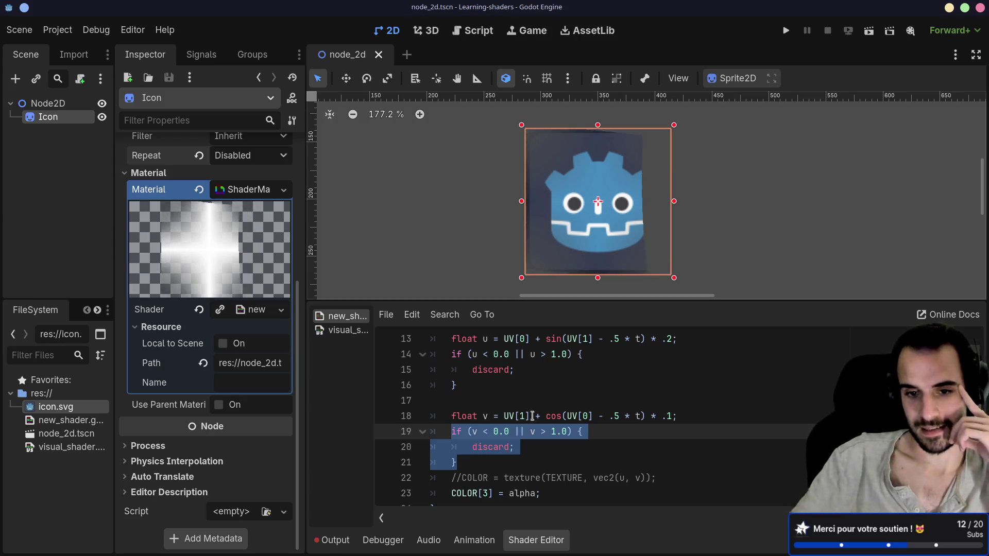
{"action": "double_click", "coordinate": [491, 447]}
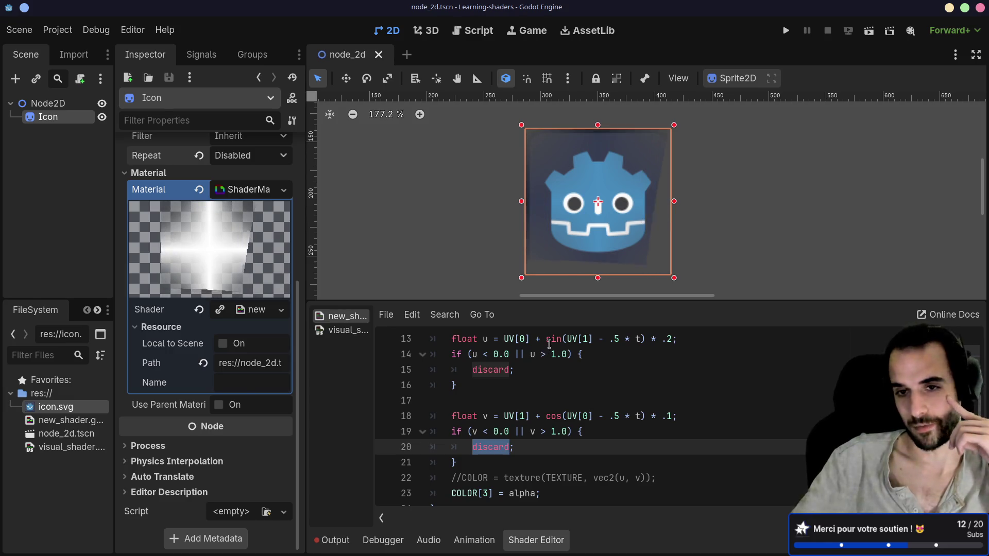
{"action": "left_click_drag", "start_coordinate": [457, 463], "coordinate": [395, 427]}
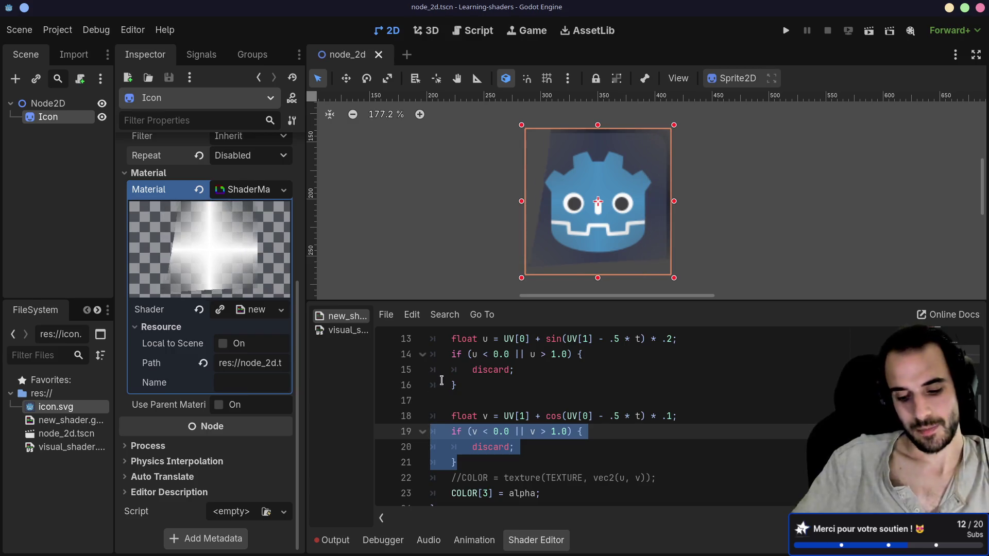
{"action": "key", "text": "ctrl+k"}
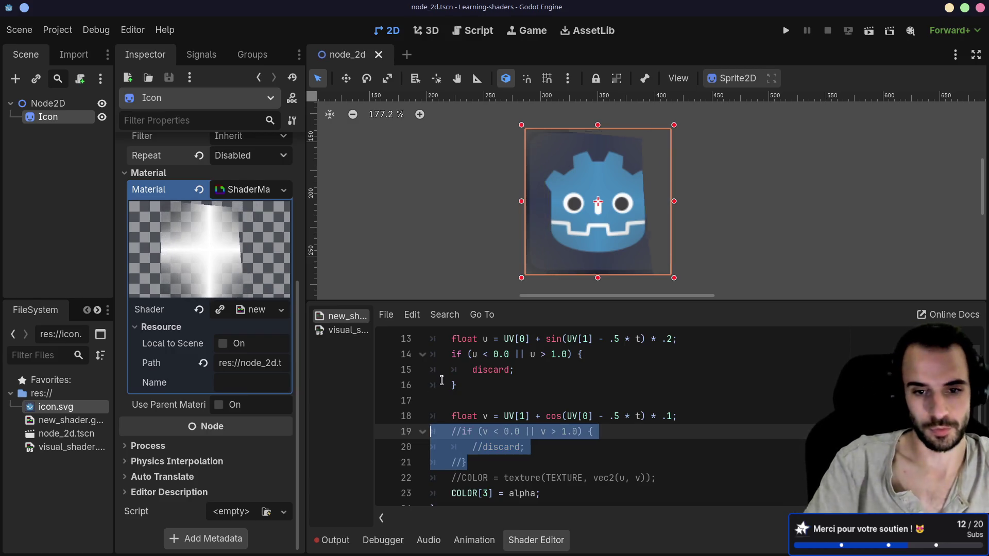
Comment out the u discard block on lines 14–16 the same way.
{"action": "left_click_drag", "start_coordinate": [442, 384], "coordinate": [422, 357]}
{"action": "key", "text": "ctrl+k"}
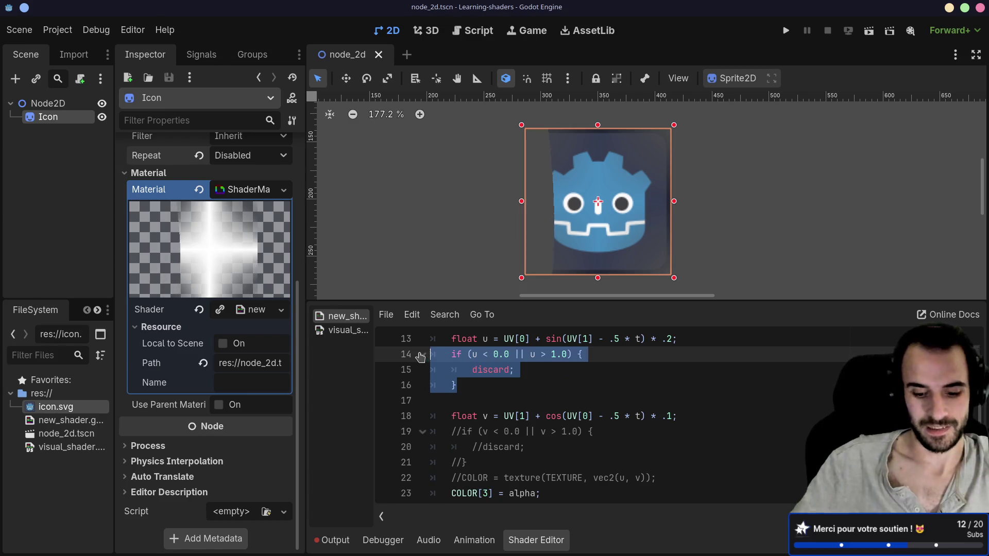
{"action": "scroll", "coordinate": [461, 400], "scroll_direction": "down", "scroll_amount": 1}
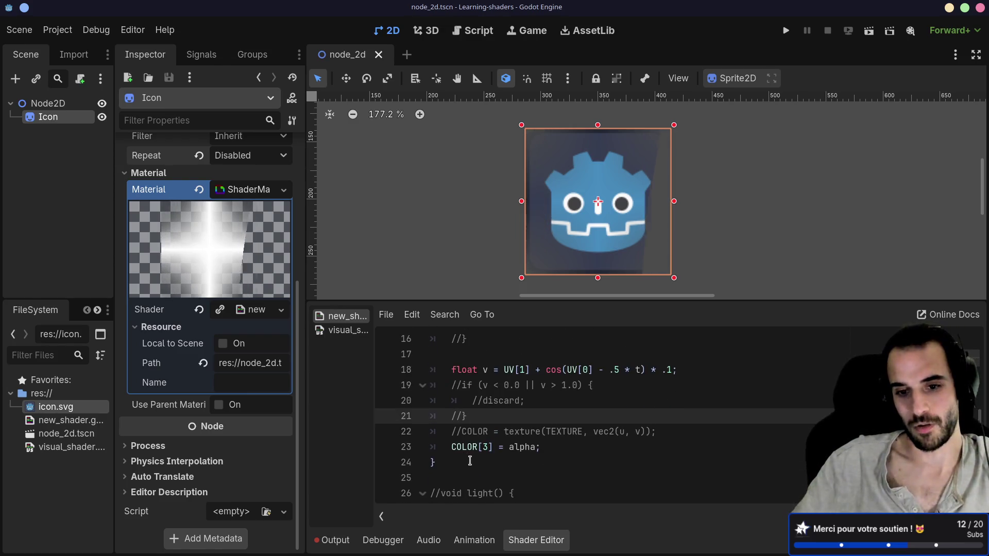
Insert a distance() line below the v2 line, then delete that stray line.
{"action": "left_click_drag", "start_coordinate": [452, 431], "coordinate": [619, 432]}
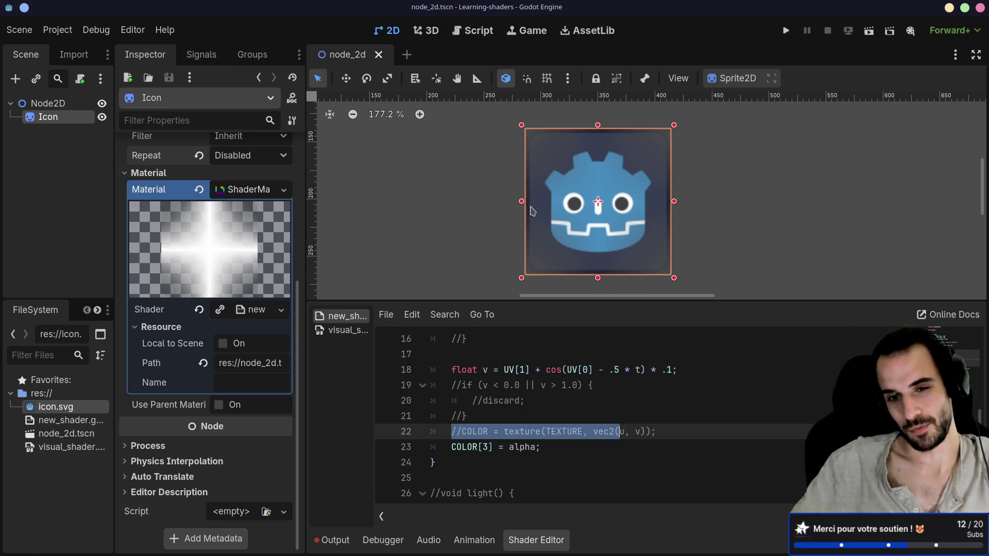
{"action": "scroll", "coordinate": [563, 386], "scroll_direction": "up", "scroll_amount": 4}
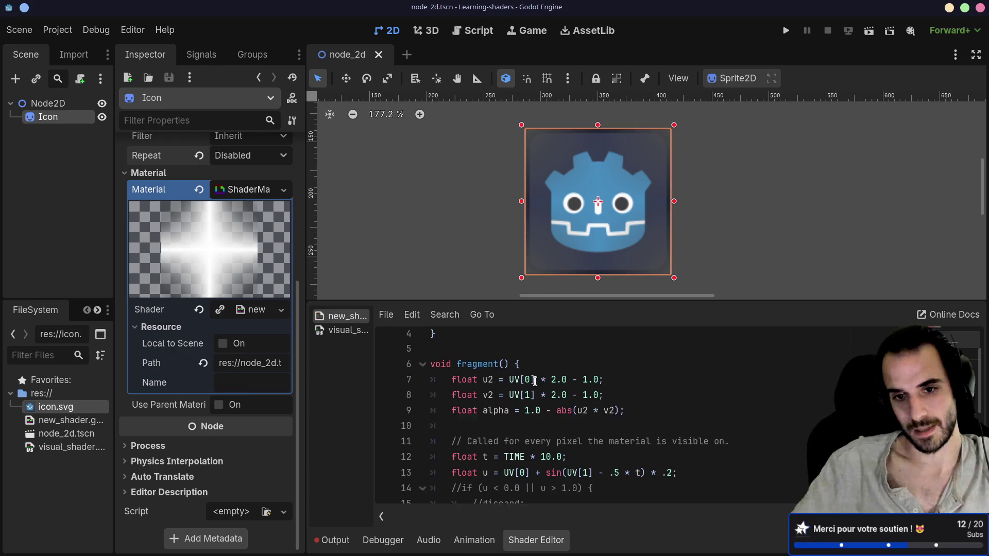
{"action": "left_click", "coordinate": [610, 402]}
{"action": "key", "text": "Return"}
{"action": "type", "text": "is"}
{"action": "key", "text": "Down"}
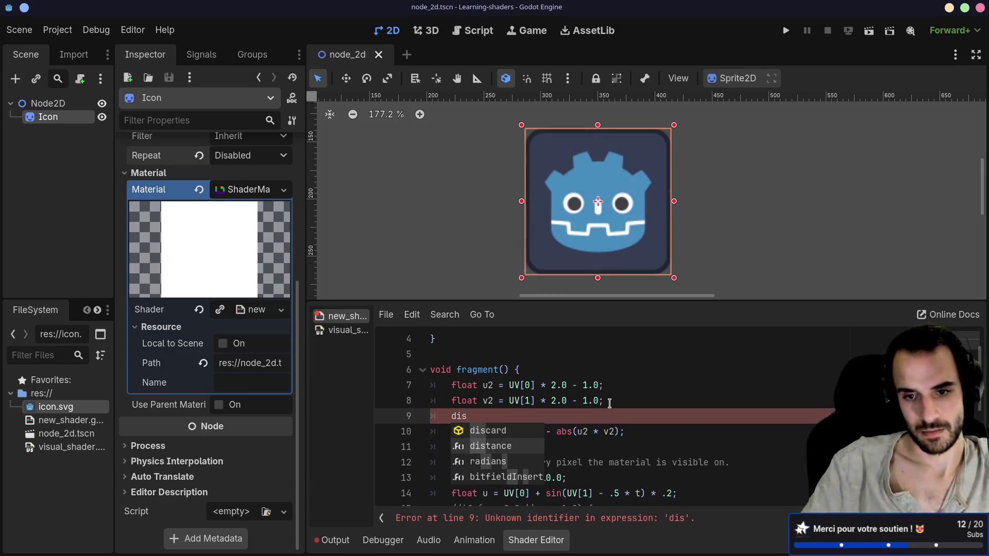
{"action": "key", "text": "Return"}
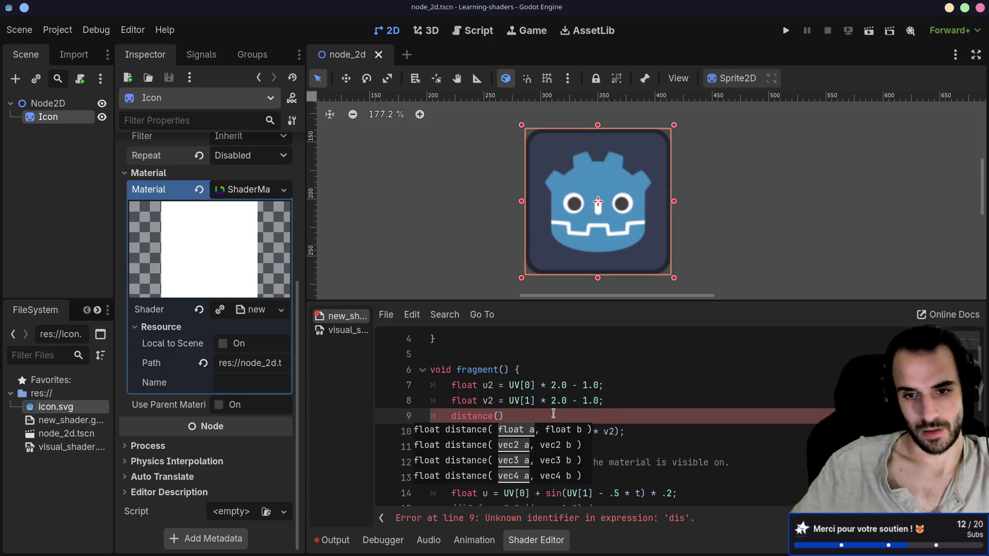
{"action": "key", "text": "Escape"}
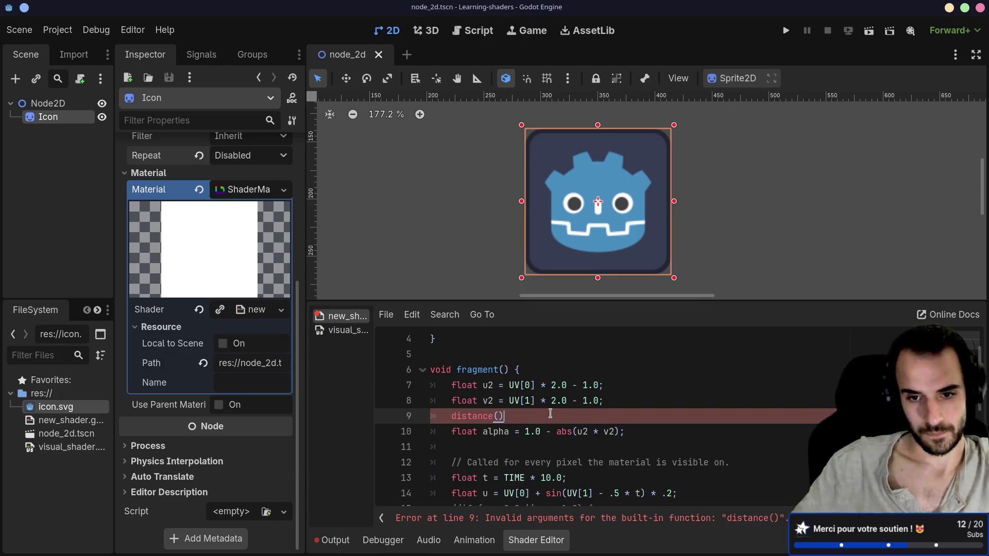
{"action": "left_click", "coordinate": [404, 413]}
{"action": "key", "text": "BackSpace"}
{"action": "key", "text": "BackSpace"}
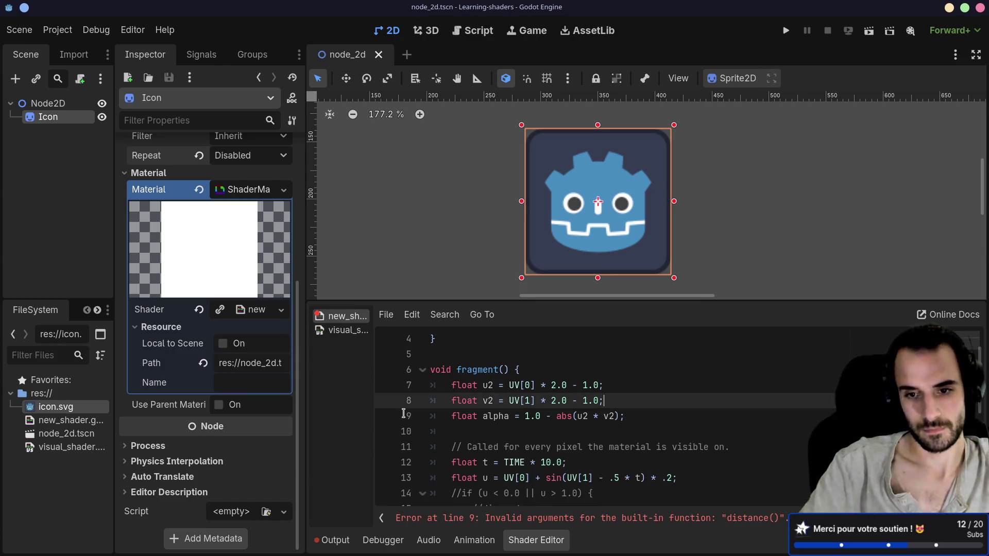
Replace u2 * v2 inside abs() with distance(u2, v2) on the alpha line.
{"action": "left_click_drag", "start_coordinate": [615, 416], "coordinate": [577, 416]}
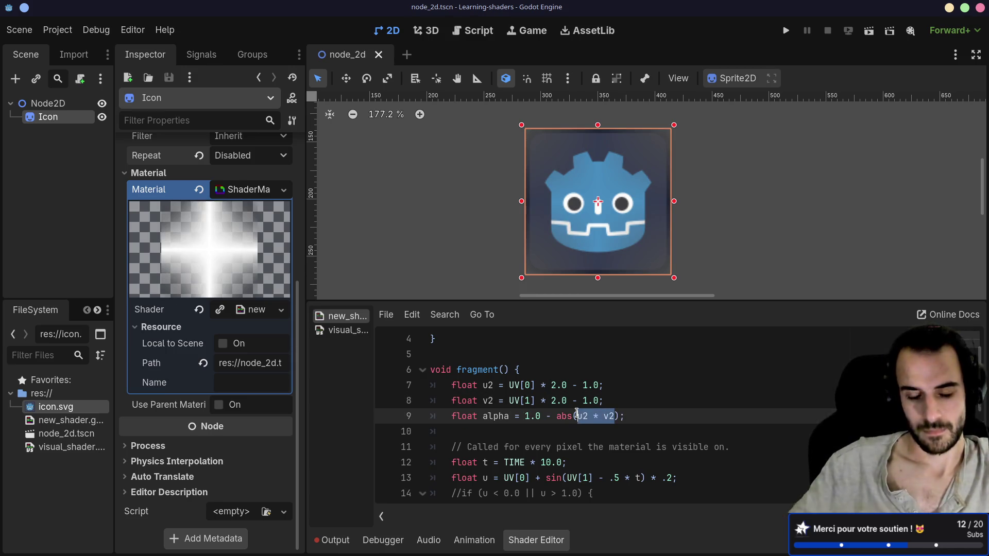
{"action": "type", "text": "dis"}
{"action": "key", "text": "Return"}
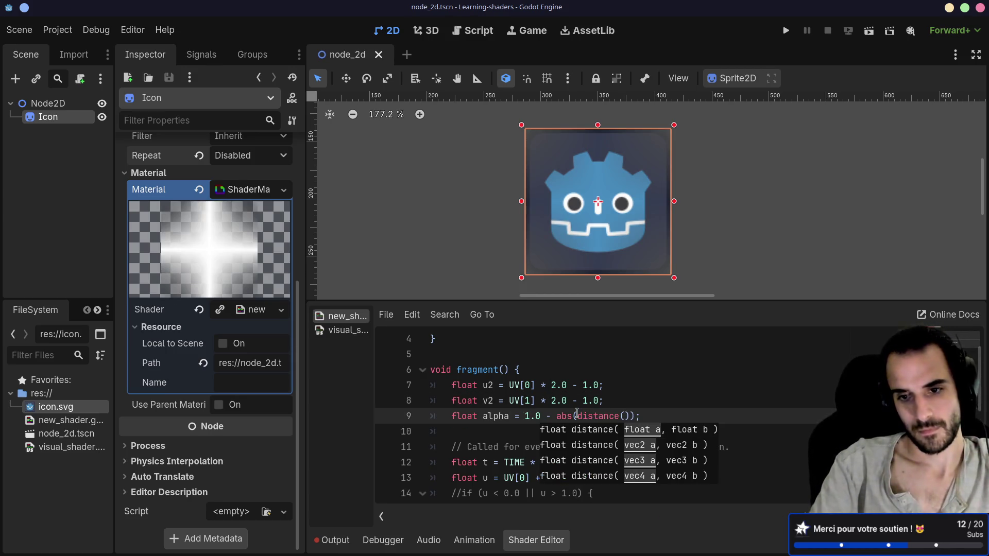
{"action": "type", "text": "u, v"}
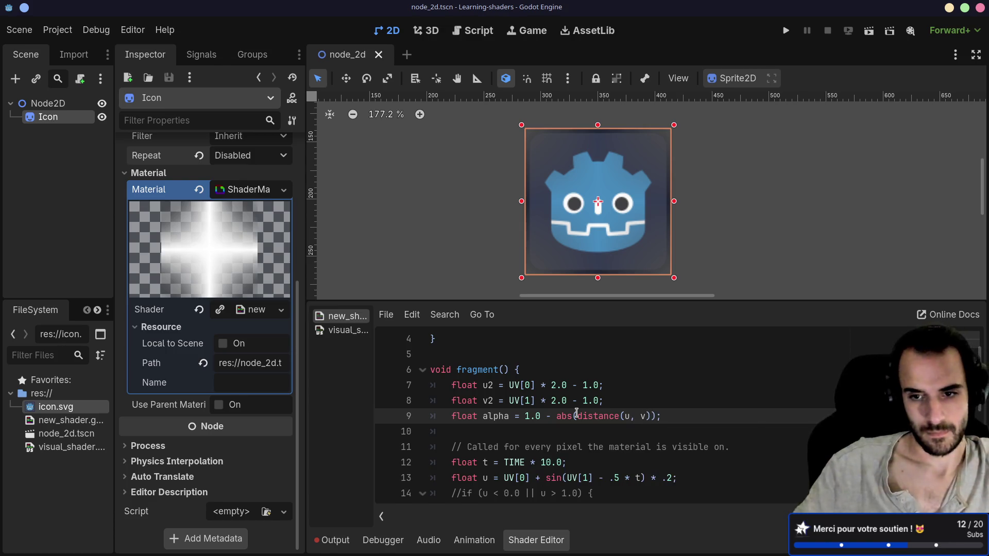
{"action": "key", "text": "Right"}
{"action": "key", "text": "Right"}
{"action": "key", "text": "Right"}
{"action": "type", "text": "v"}
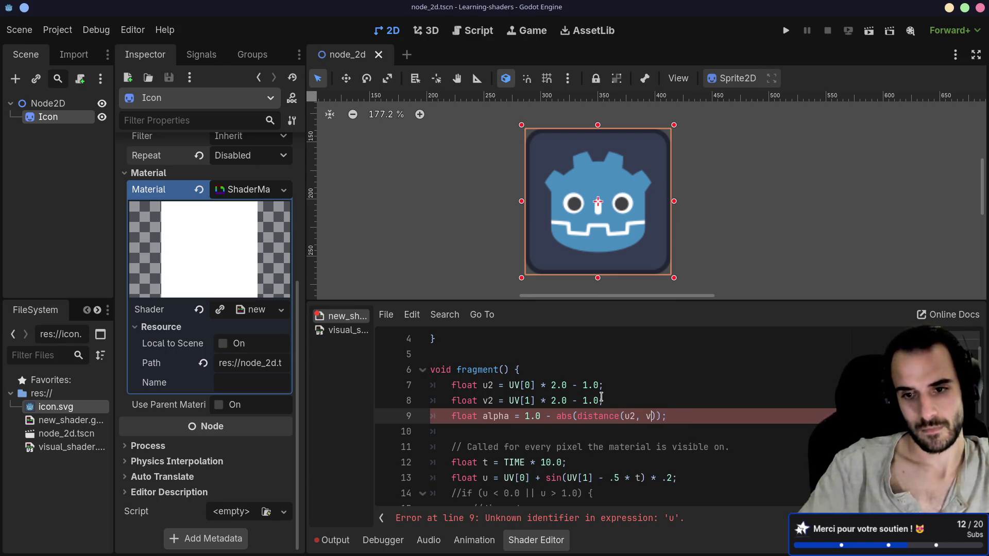
{"action": "type", "text": "2"}
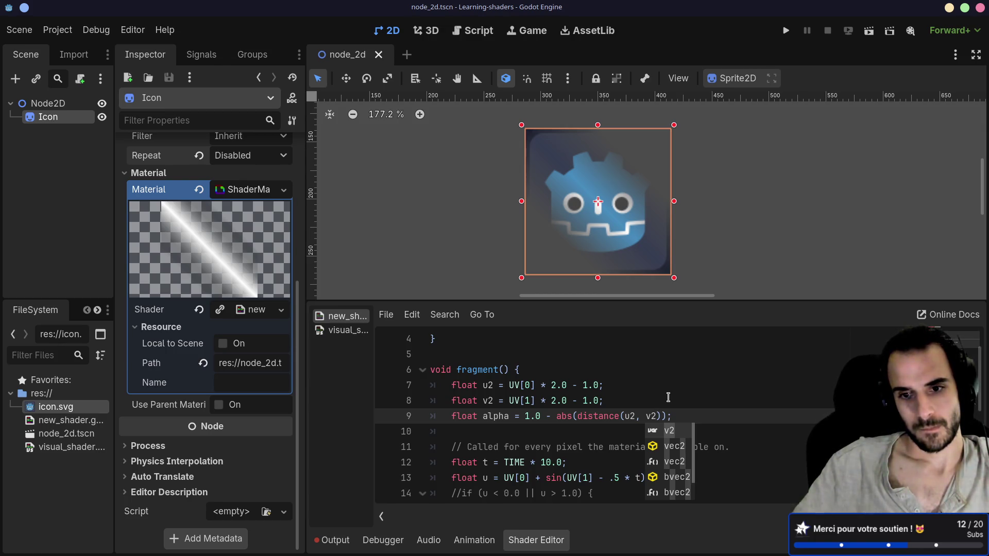
{"action": "left_click", "coordinate": [604, 416]}
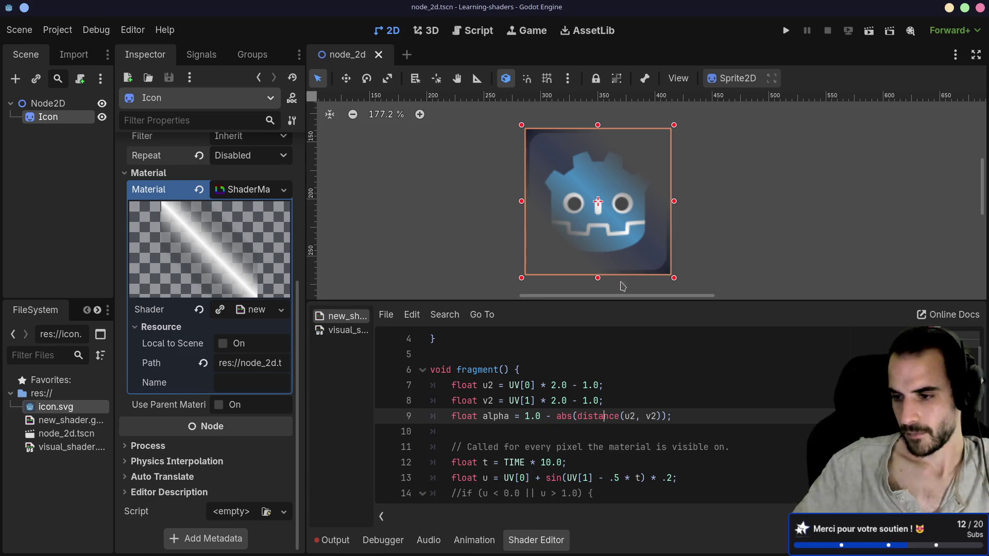
{"action": "left_click", "coordinate": [577, 415]}
Remove the abs() wrapper and its extra closing parenthesis from the alpha line.
{"action": "key", "text": "BackSpace"}
{"action": "key", "text": "BackSpace"}
{"action": "key", "text": "BackSpace"}
{"action": "left_click", "coordinate": [645, 415]}
{"action": "key", "text": "BackSpace"}
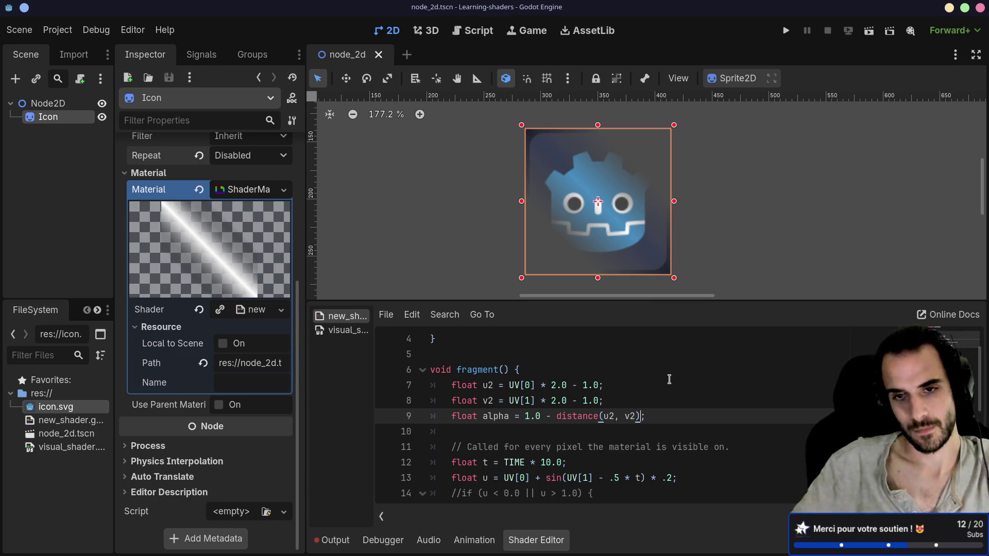
{"action": "left_click", "coordinate": [670, 386]}
{"action": "left_click", "coordinate": [668, 415]}
{"action": "left_click", "coordinate": [666, 402]}
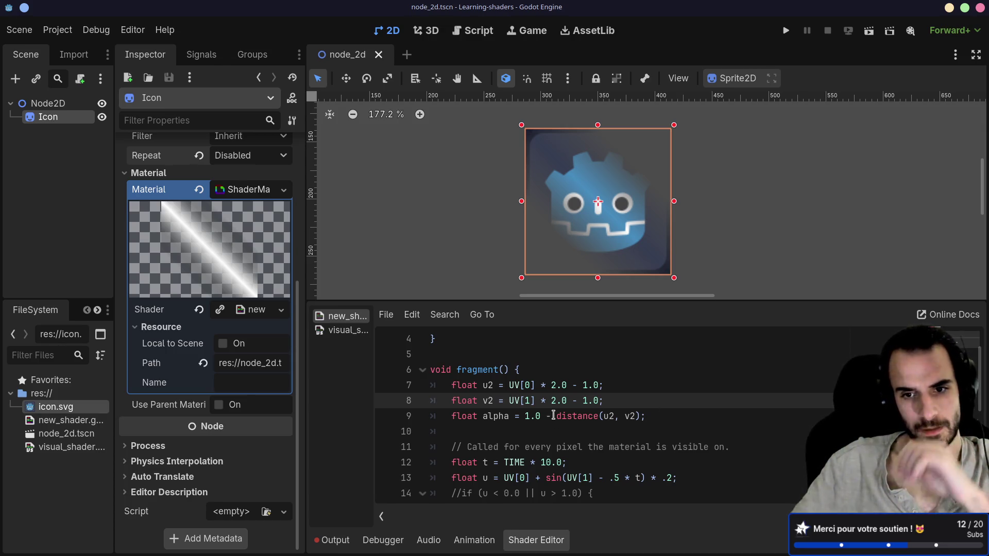
Delete the '1.0 -' subtraction so alpha reads distance(u2, v2).
{"action": "left_click_drag", "start_coordinate": [555, 416], "coordinate": [525, 416]}
{"action": "key", "text": "BackSpace"}
{"action": "key", "text": "Delete"}
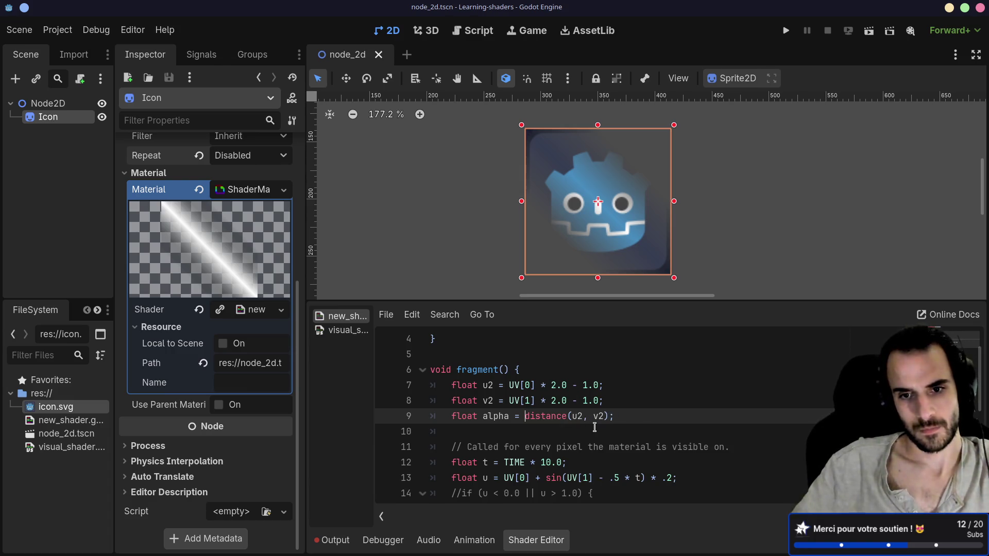
{"action": "left_click", "coordinate": [602, 385]}
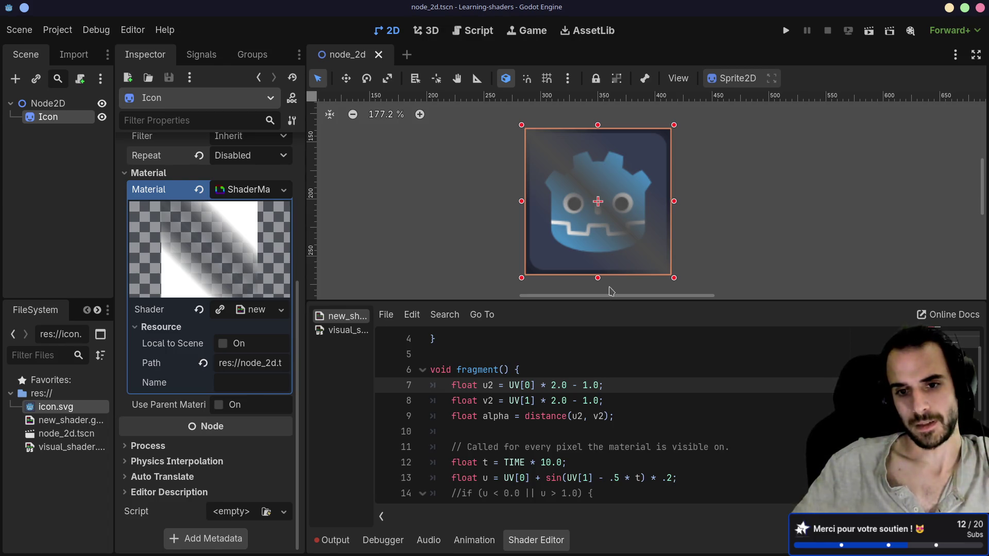
Start a new line below alpha = distance(u2, v2), then delete the unfinished 'dis' text.
{"action": "double_click", "coordinate": [487, 385]}
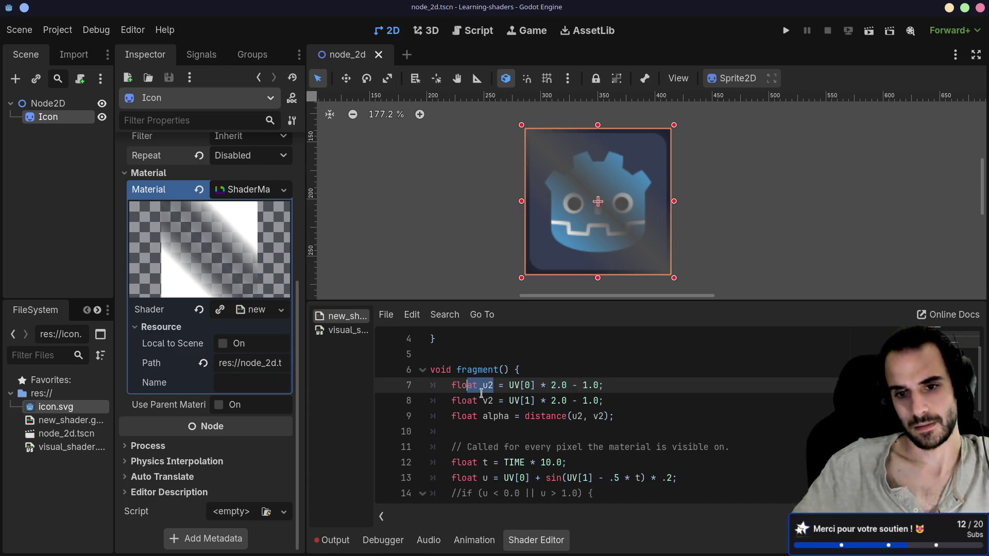
{"action": "left_click", "coordinate": [483, 396]}
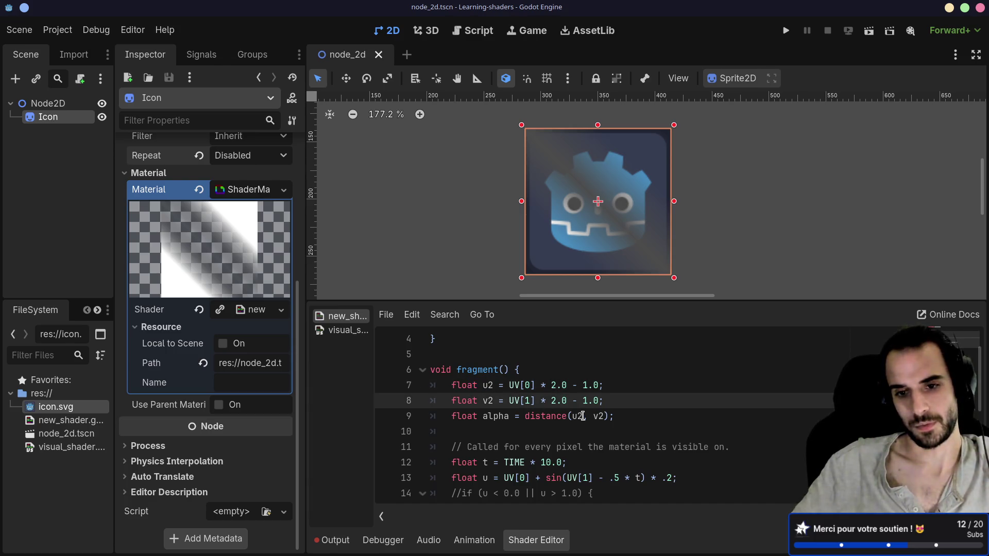
{"action": "left_click", "coordinate": [634, 415]}
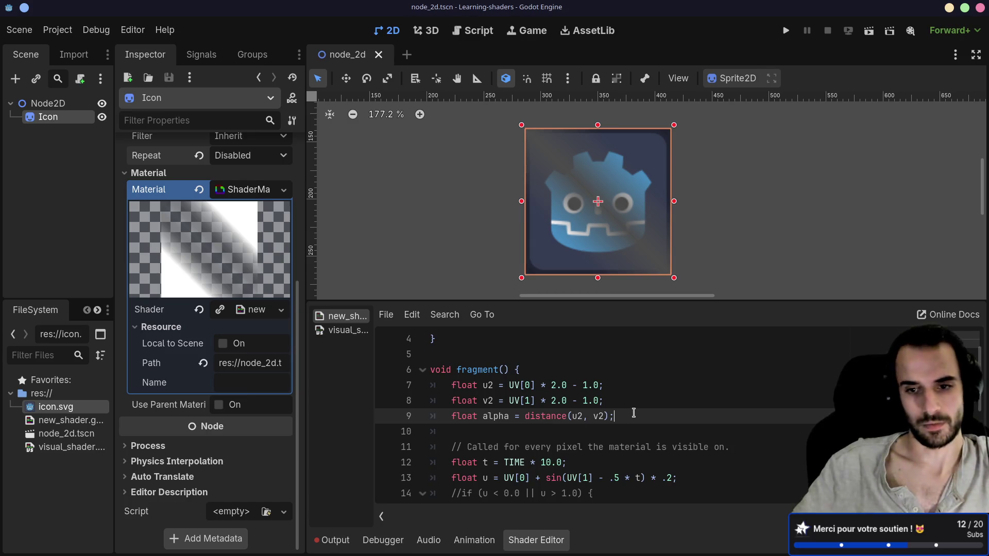
{"action": "key", "text": "Return"}
{"action": "type", "text": "dis"}
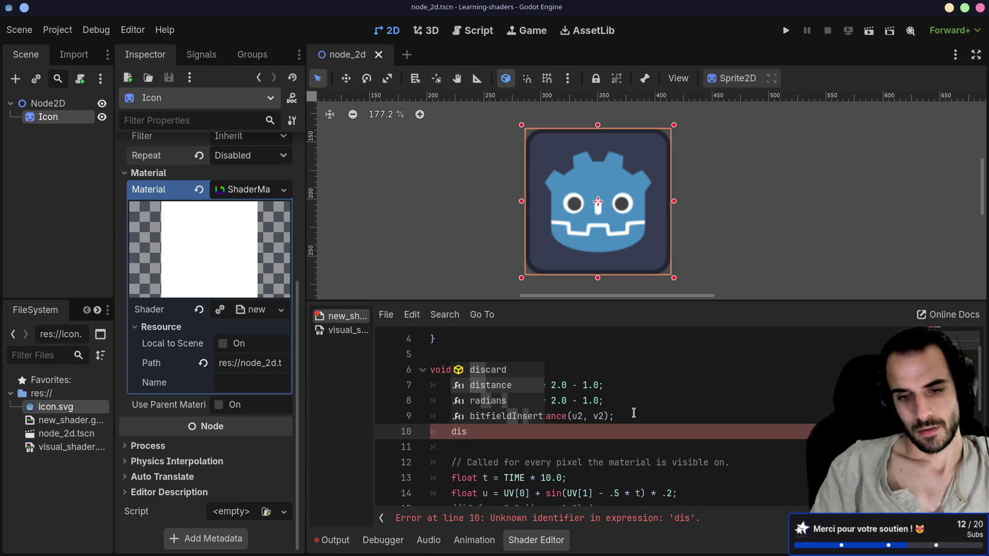
{"action": "key", "text": "Escape"}
{"action": "left_click_drag", "start_coordinate": [466, 436], "coordinate": [404, 433]}
{"action": "key", "text": "BackSpace"}
{"action": "key", "text": "BackSpace"}
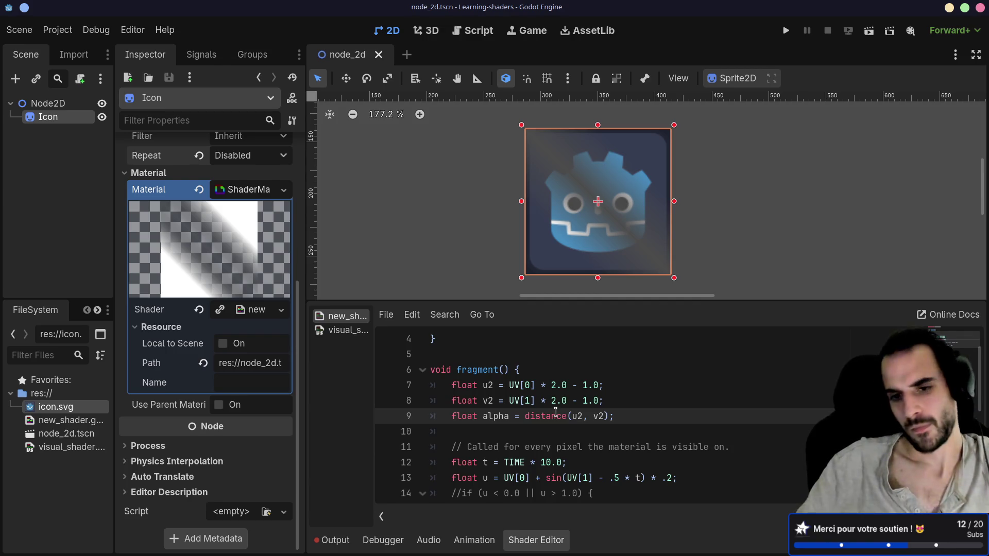
{"action": "left_click", "coordinate": [635, 415]}
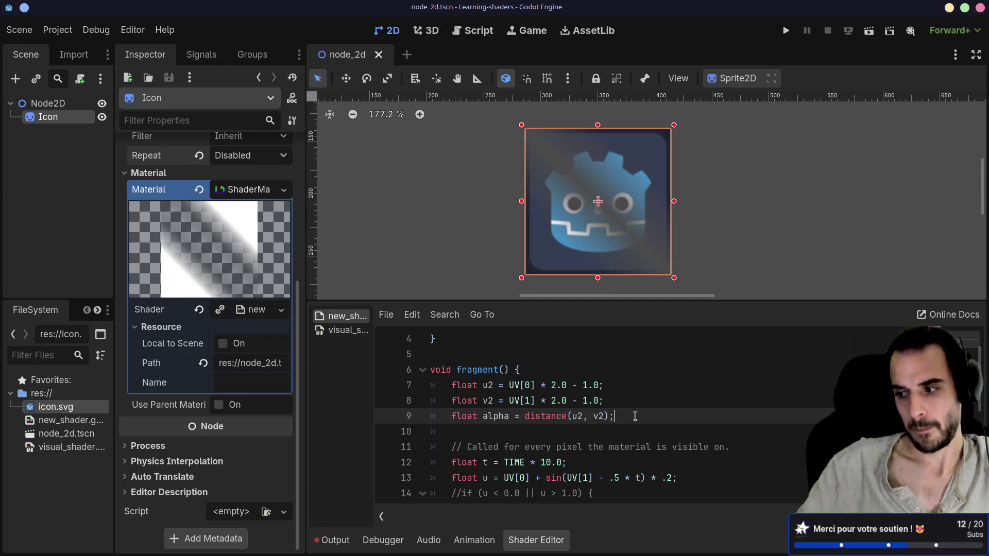
{"action": "scroll", "coordinate": [637, 411], "scroll_direction": "down", "scroll_amount": 2}
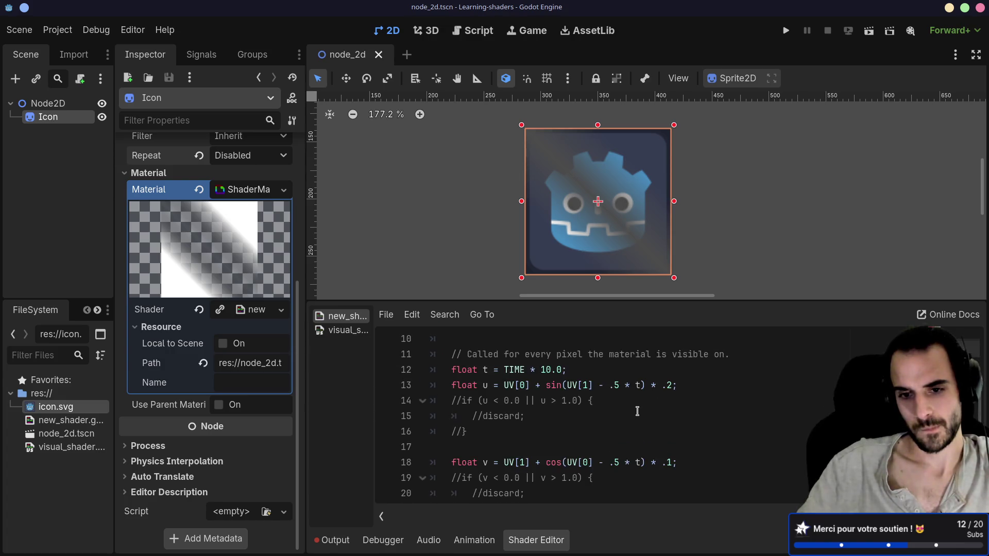
{"action": "scroll", "coordinate": [638, 411], "scroll_direction": "up", "scroll_amount": 2}
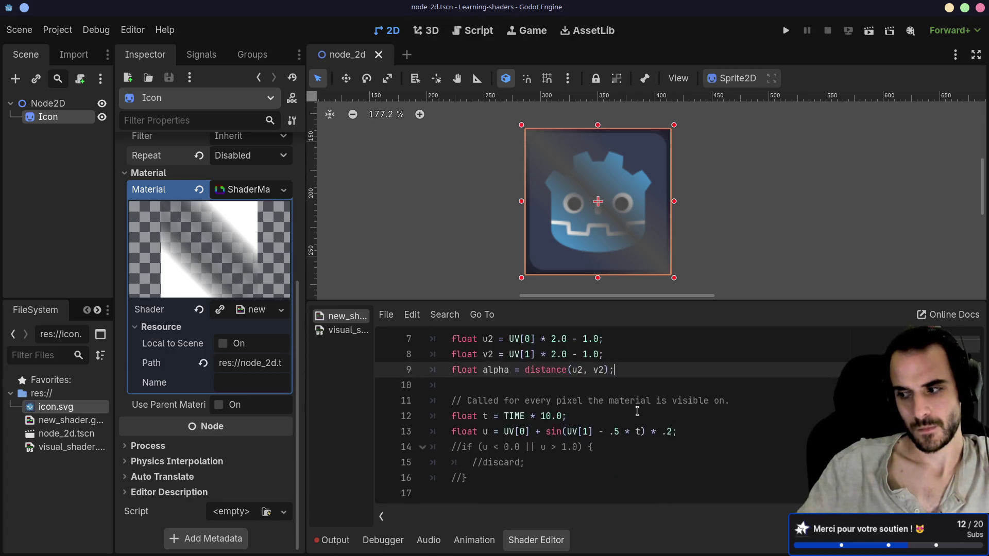
{"action": "left_click", "coordinate": [634, 407]}
{"action": "left_click", "coordinate": [614, 386]}
{"action": "left_click", "coordinate": [615, 404]}
{"action": "left_click", "coordinate": [622, 412]}
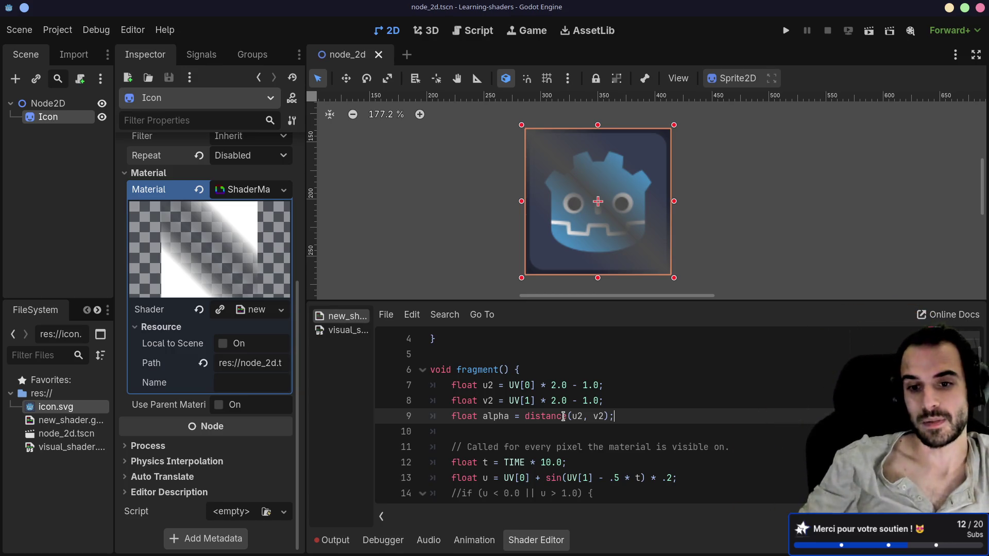
{"action": "left_click_drag", "start_coordinate": [573, 416], "coordinate": [605, 416]}
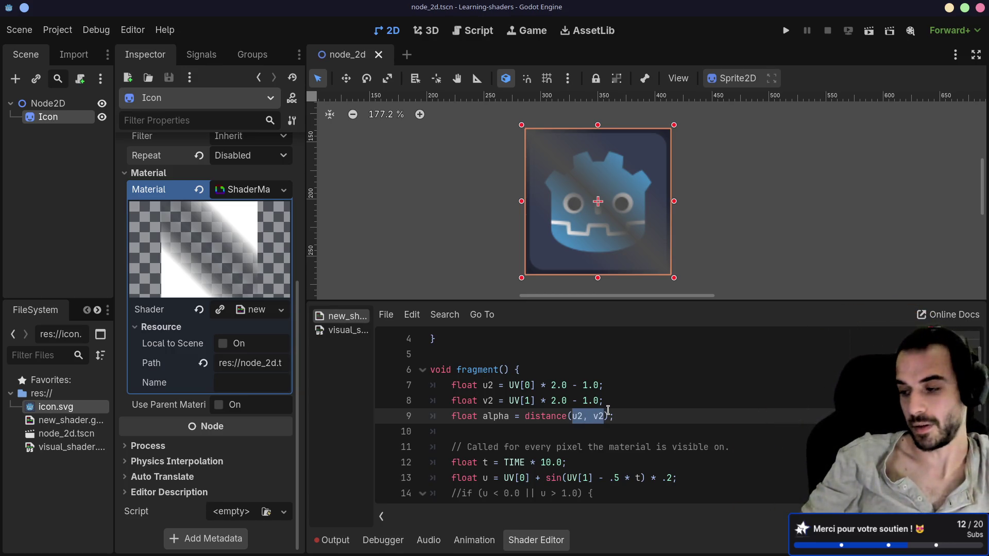
Declare vec2 t = vec2(0, 0) under the alpha line using autocomplete.
{"action": "left_click", "coordinate": [632, 415]}
{"action": "key", "text": "Return"}
{"action": "type", "text": "vec"}
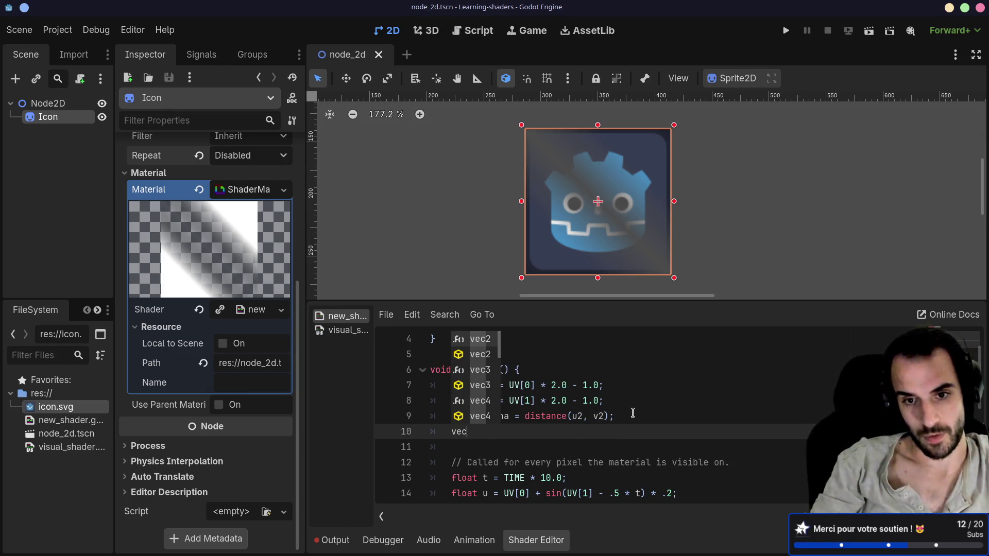
{"action": "key", "text": "BackSpace"}
{"action": "key", "text": "BackSpace"}
{"action": "key", "text": "BackSpace"}
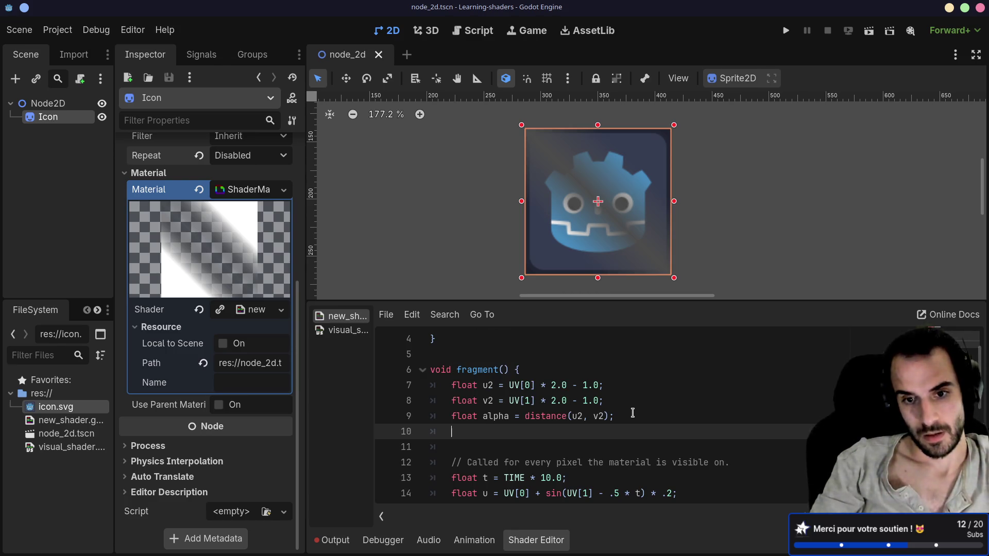
{"action": "type", "text": "vec"}
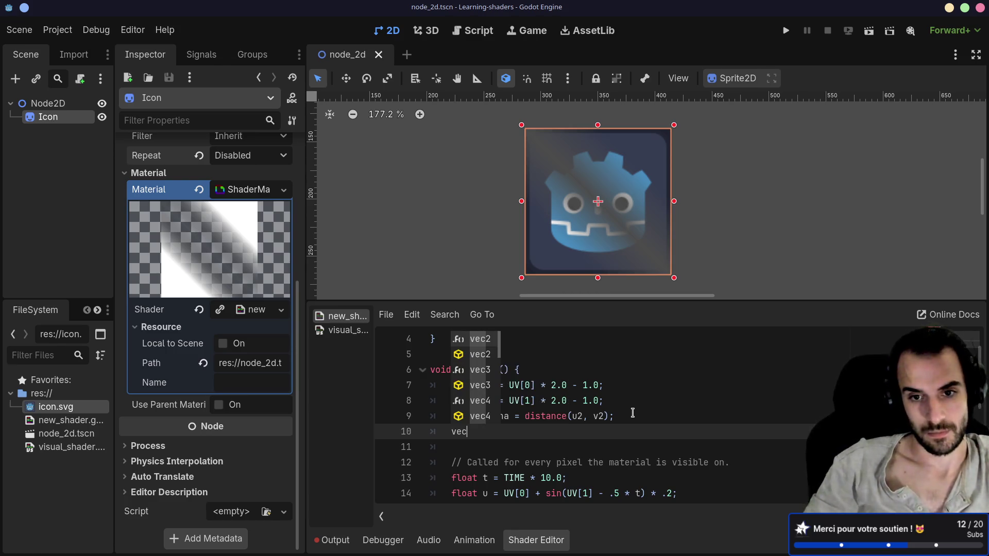
{"action": "key", "text": "Return"}
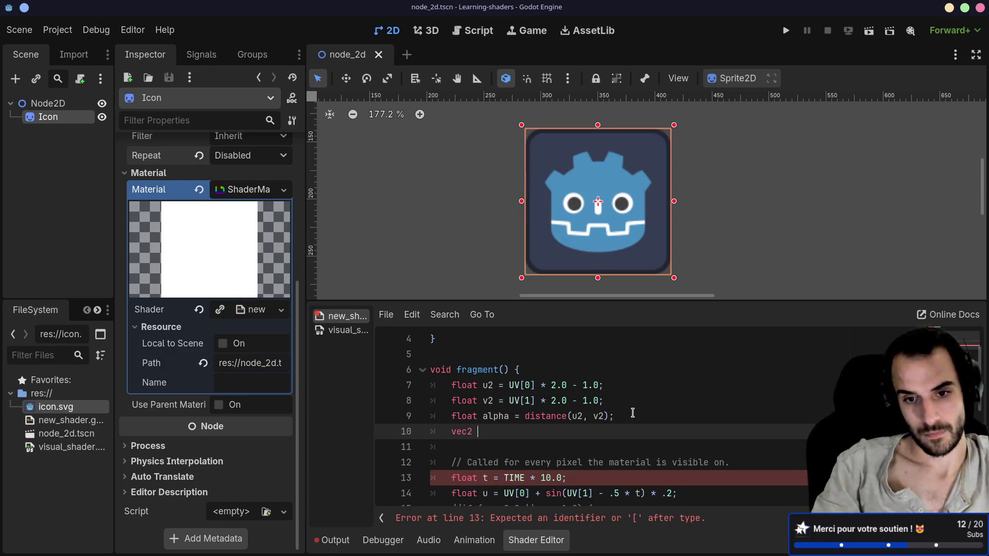
{"action": "type", "text": "t = ve"}
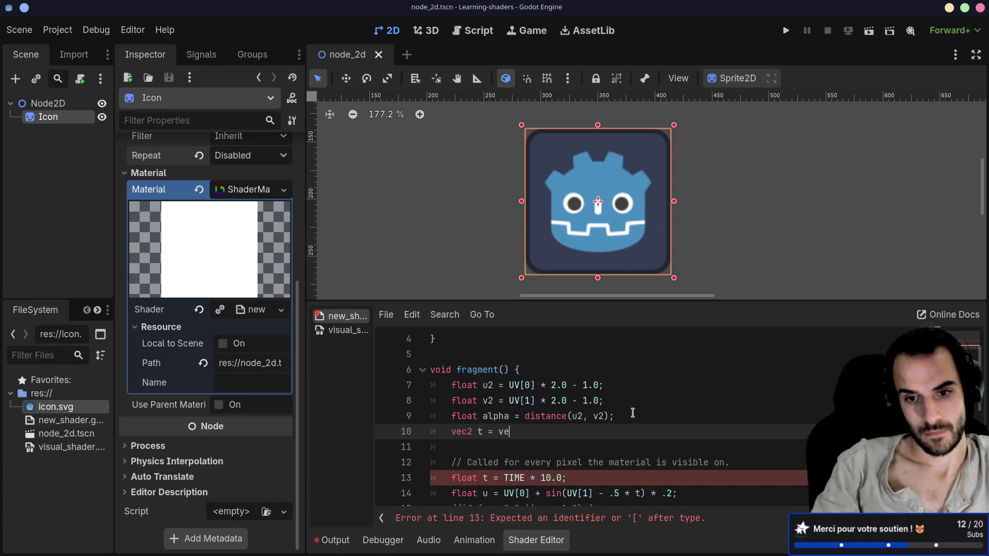
{"action": "key", "text": "Return"}
{"action": "type", "text": "0, 0)"}
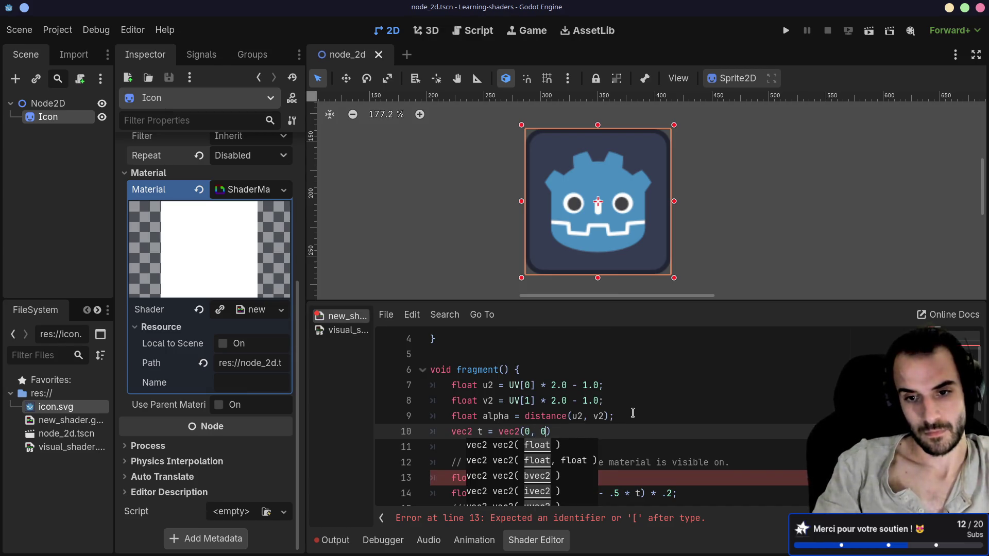
{"action": "key", "text": "Return"}
Start an expression on line 11 and add the missing semicolon to the vec2 t line.
{"action": "type", "text": "t.di"}
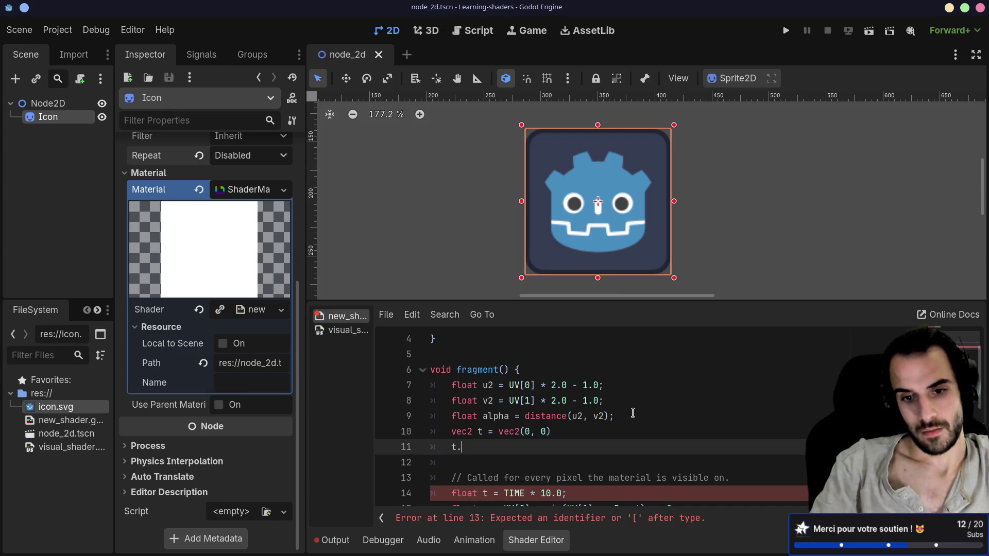
{"action": "key", "text": "BackSpace"}
{"action": "key", "text": "BackSpace"}
{"action": "key", "text": "BackSpace"}
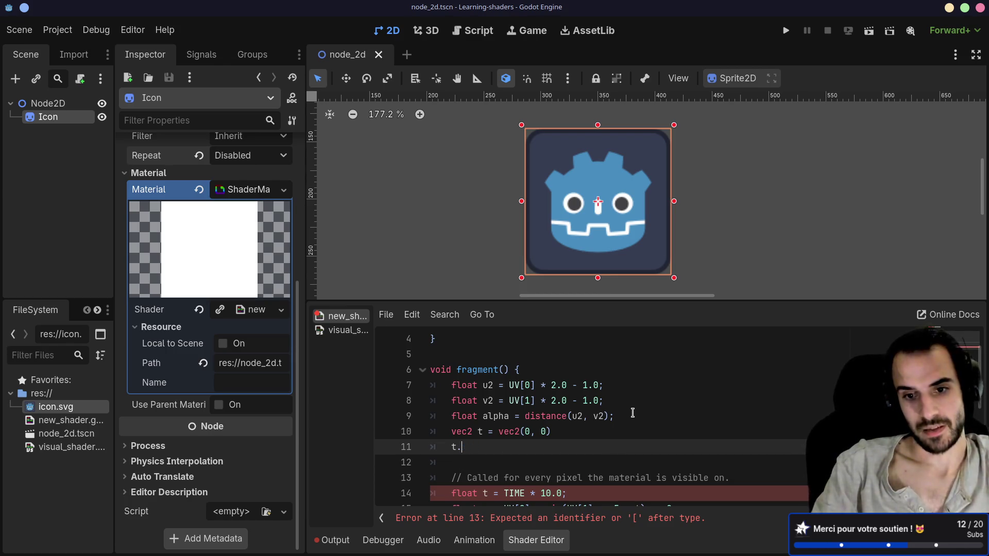
{"action": "type", "text": "t"}
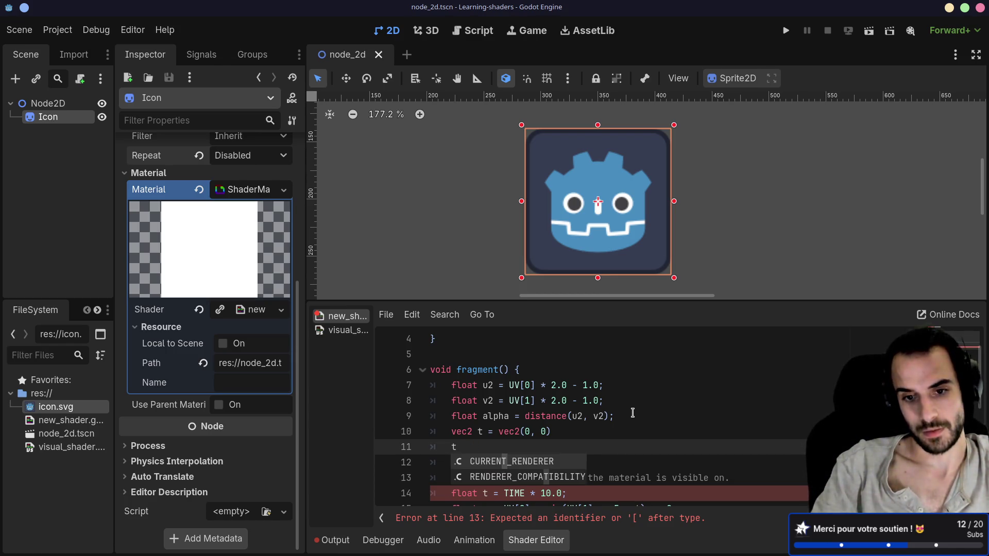
{"action": "key", "text": "BackSpace"}
{"action": "type", "text": "d"}
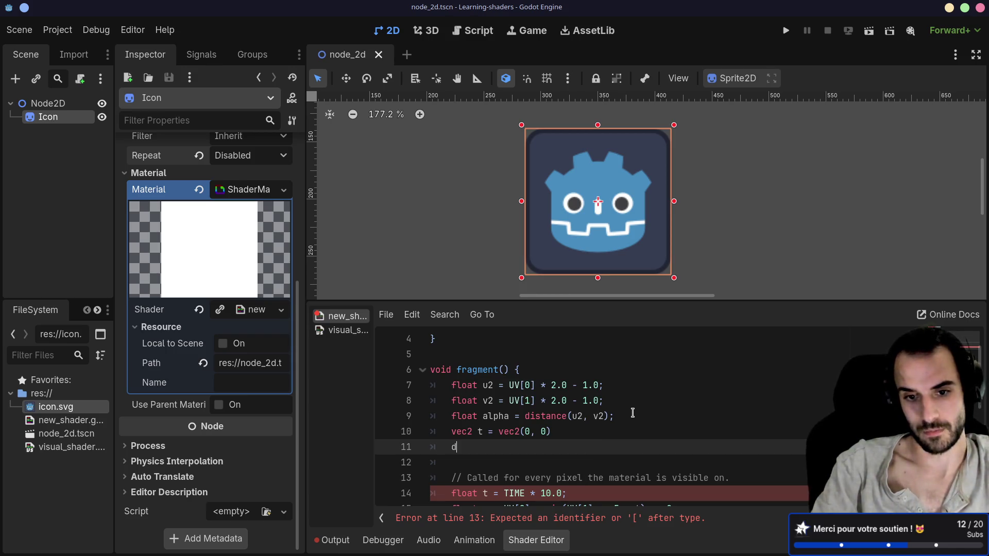
{"action": "type", "text": "is"}
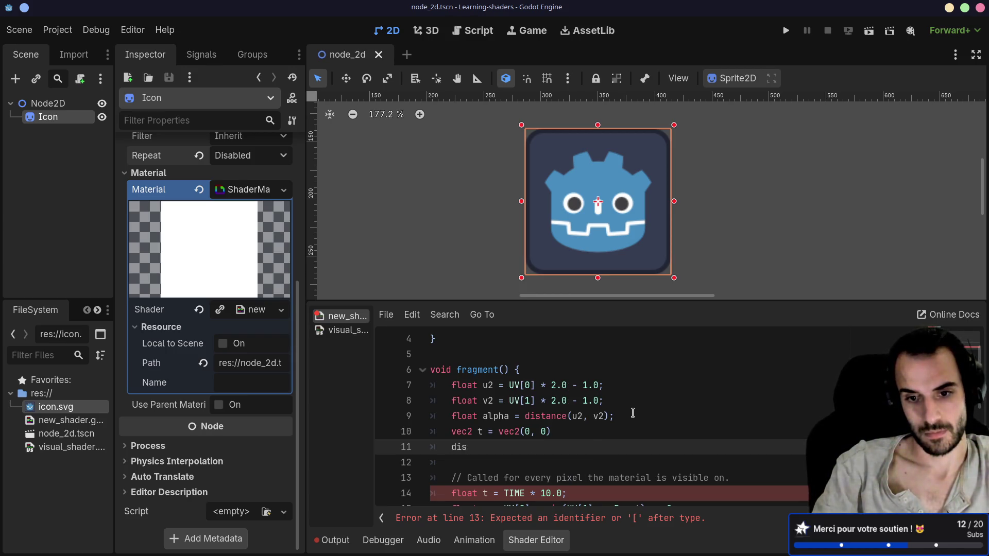
{"action": "key", "text": "Up"}
{"action": "key", "text": "End"}
{"action": "type", "text": ";"}
{"action": "key", "text": "Down"}
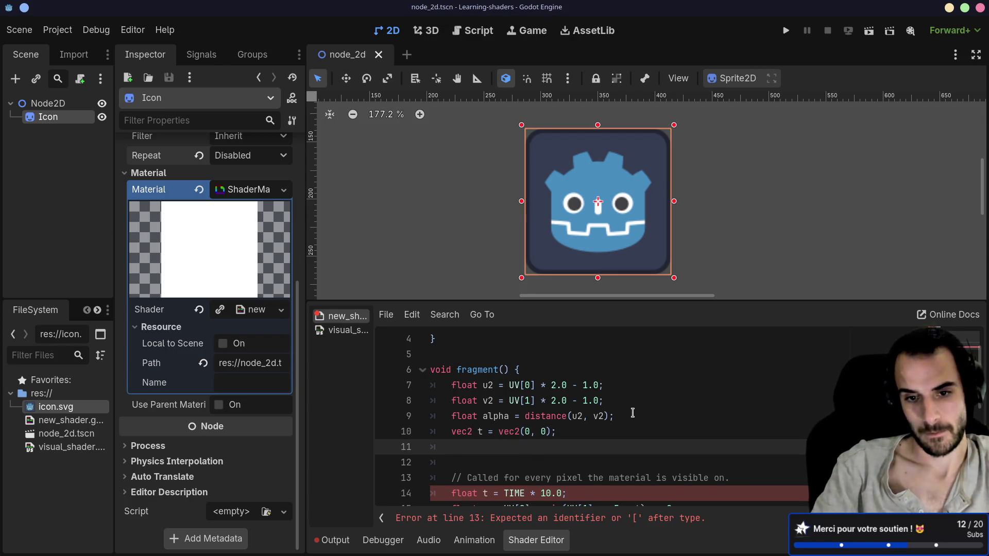
Browse t's member suggestions, leave float2 on line 11, and bring up the shader docs.
{"action": "type", "text": "."}
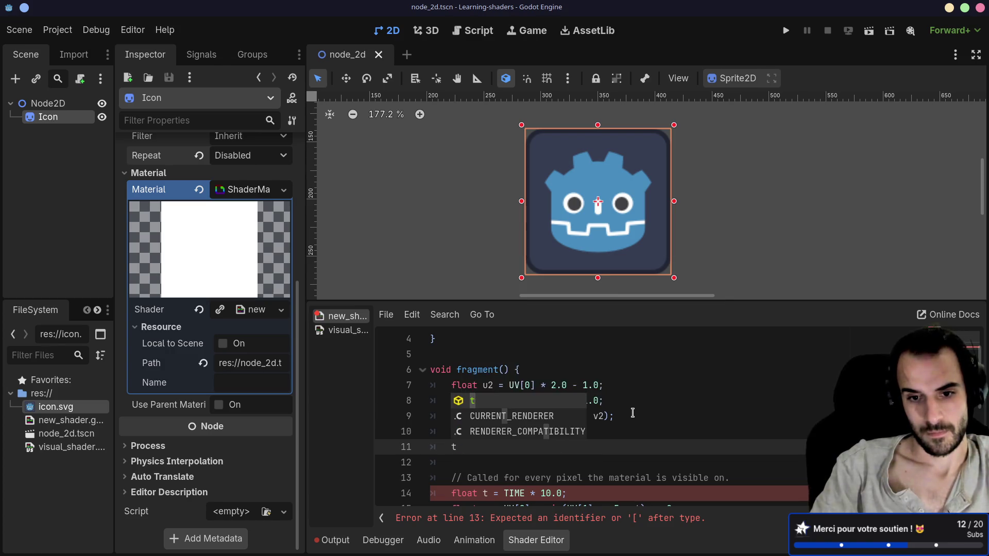
{"action": "key", "text": "Down"}
{"action": "key", "text": "Down"}
{"action": "key", "text": "Down"}
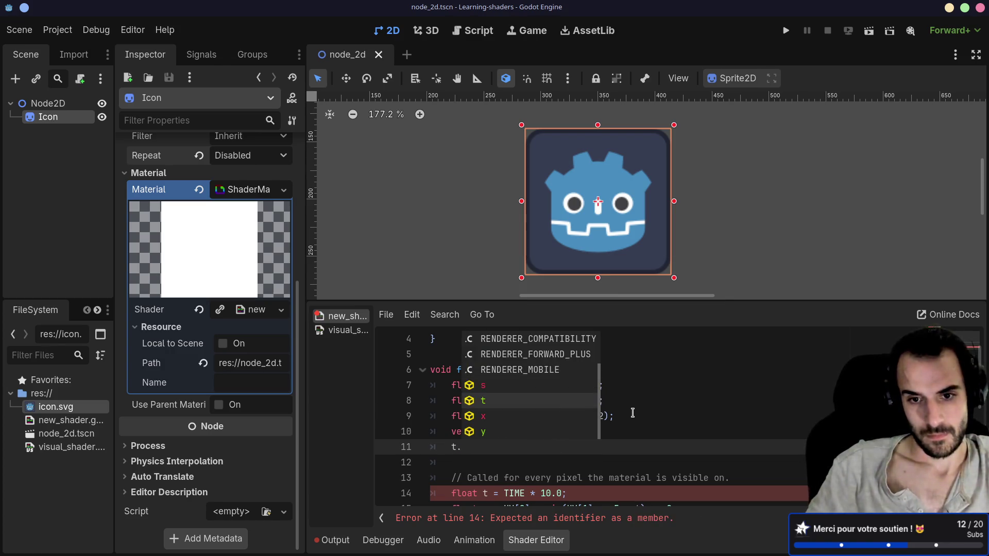
{"action": "key", "text": "Escape"}
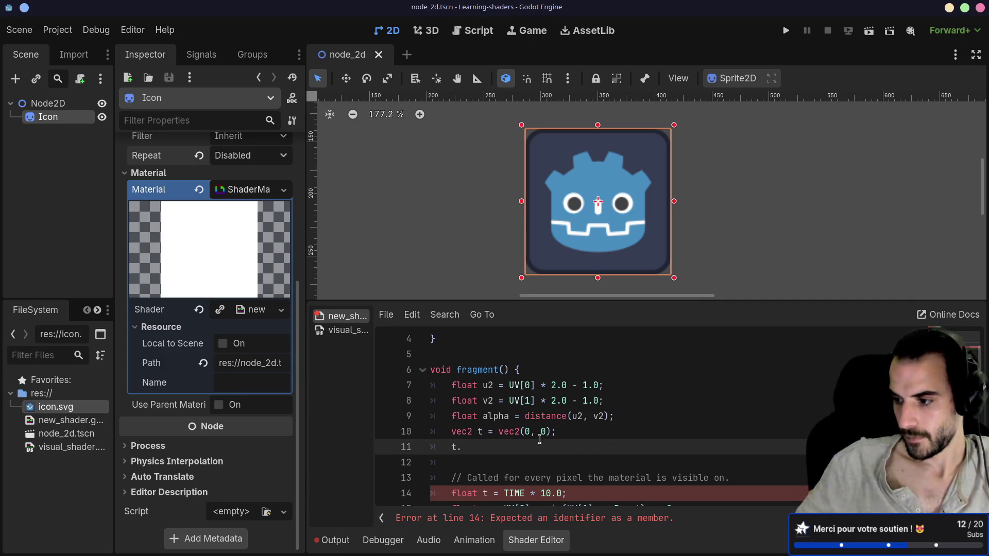
{"action": "key", "text": "BackSpace"}
{"action": "key", "text": "BackSpace"}
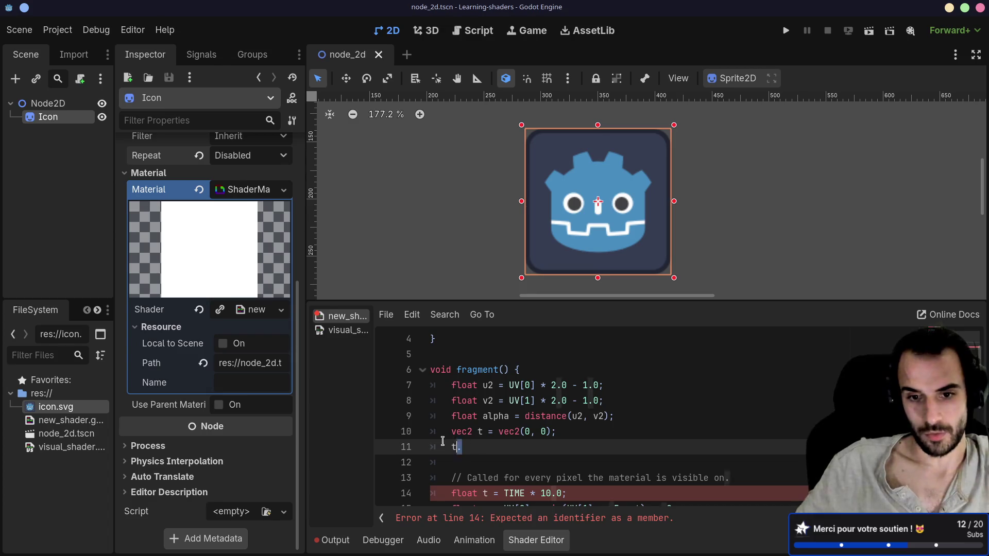
{"action": "type", "text": "floa"}
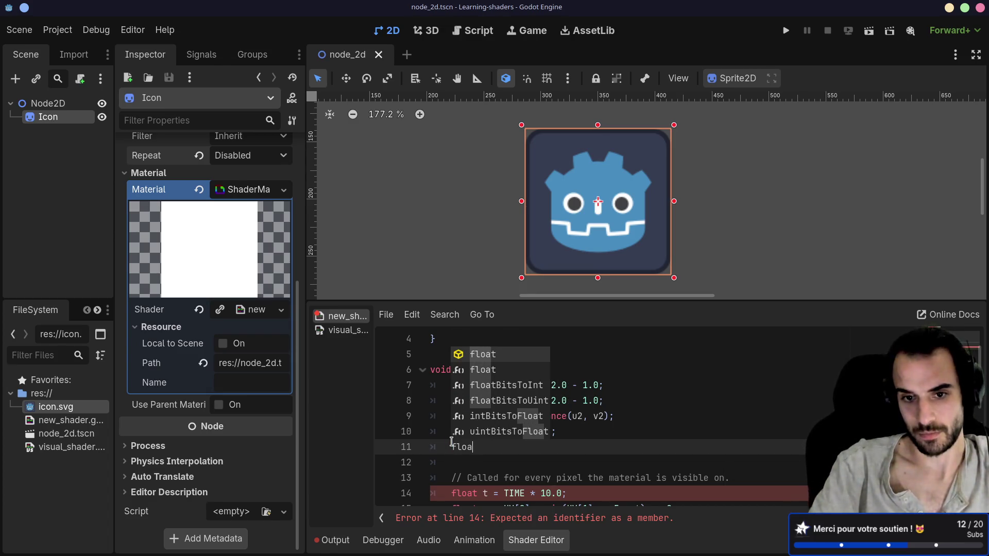
{"action": "type", "text": "t2"}
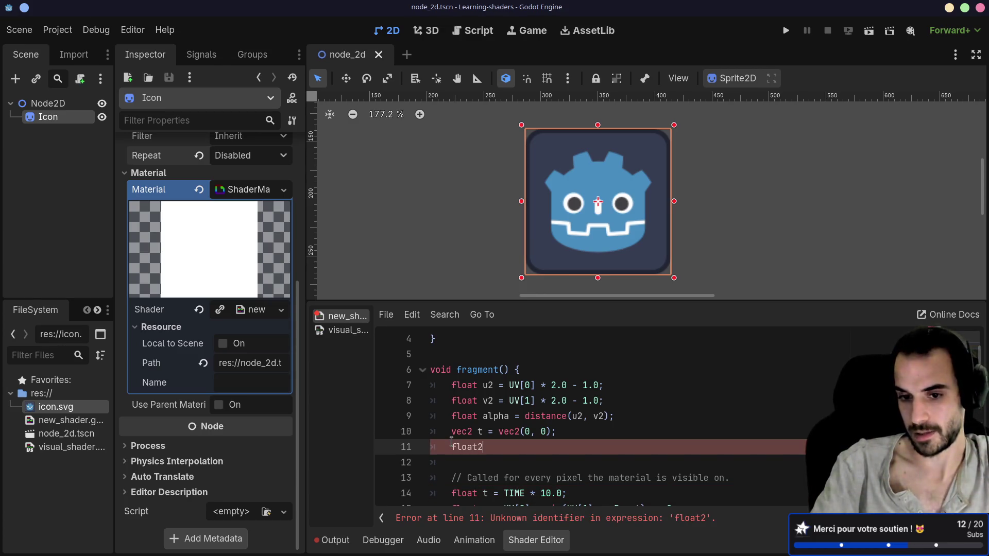
{"action": "key", "text": "alt+Tab"}
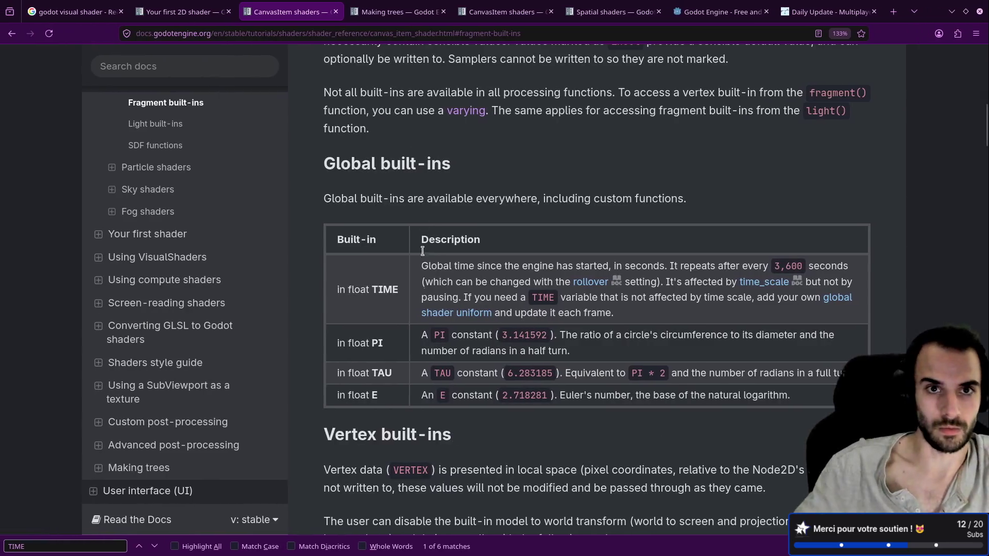
Scroll the CanvasItem shaders page up to its title, then return to Godot's alpha line.
{"action": "scroll", "coordinate": [412, 151], "scroll_direction": "up", "scroll_amount": 5}
{"action": "scroll", "coordinate": [410, 151], "scroll_direction": "up", "scroll_amount": 4}
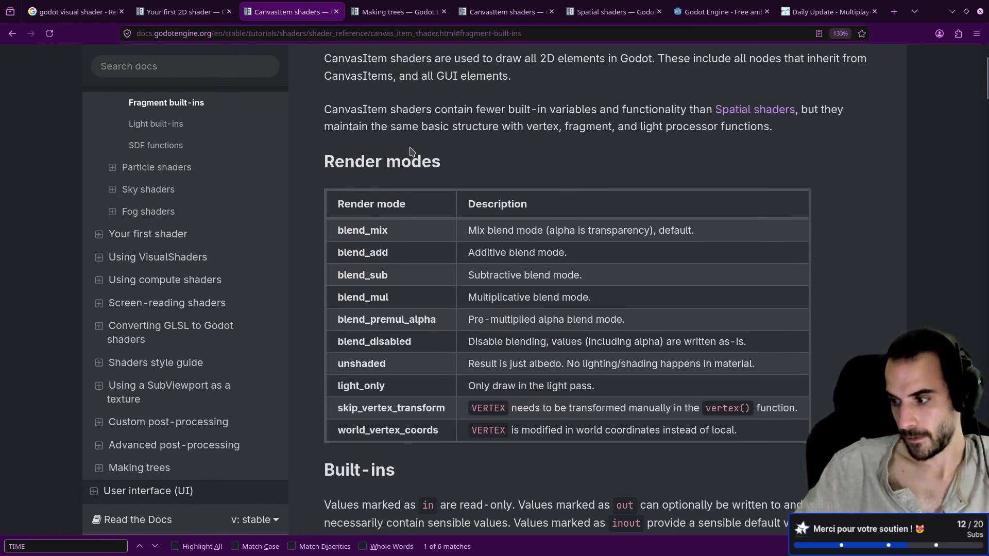
{"action": "scroll", "coordinate": [411, 150], "scroll_direction": "up", "scroll_amount": 2}
{"action": "scroll", "coordinate": [418, 157], "scroll_direction": "up", "scroll_amount": 1}
{"action": "scroll", "coordinate": [422, 162], "scroll_direction": "down", "scroll_amount": 3}
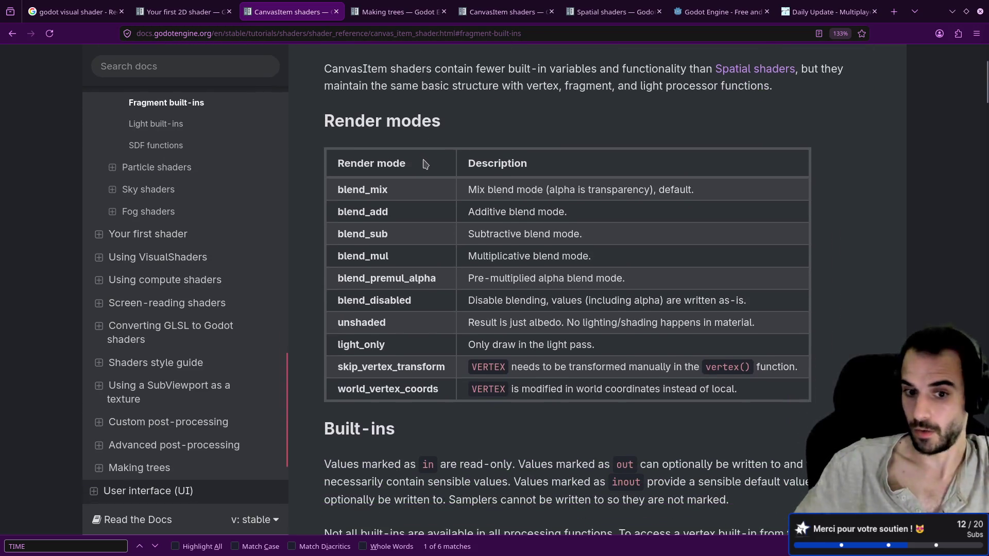
{"action": "scroll", "coordinate": [425, 162], "scroll_direction": "up", "scroll_amount": 3}
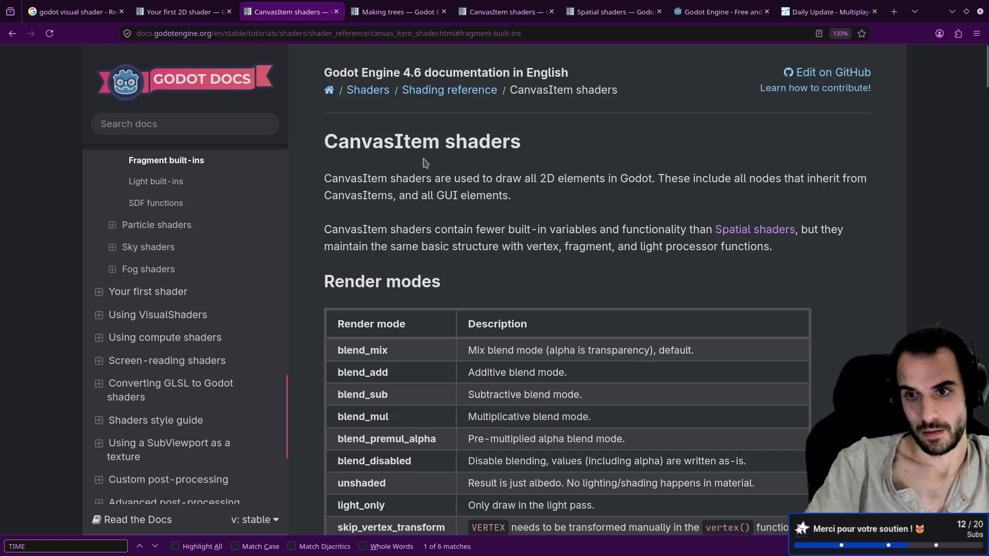
{"action": "key", "text": "ctrl+alt+Right"}
{"action": "left_click", "coordinate": [540, 416]}
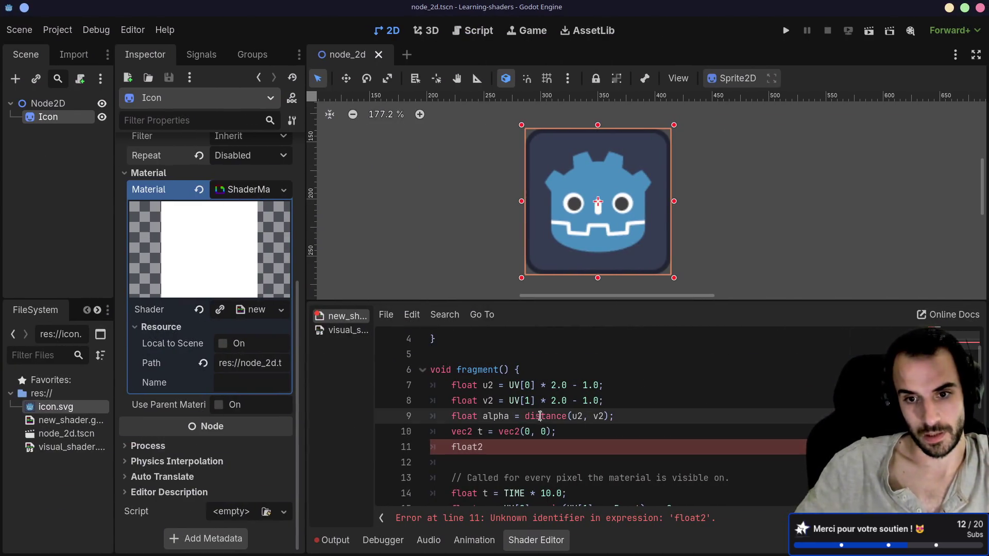
Delete the float2 and vec2 t lines, then begin distance's first argument with vec2(0, 0).
{"action": "triple_click", "coordinate": [541, 416]}
{"action": "left_click_drag", "start_coordinate": [502, 447], "coordinate": [412, 445]}
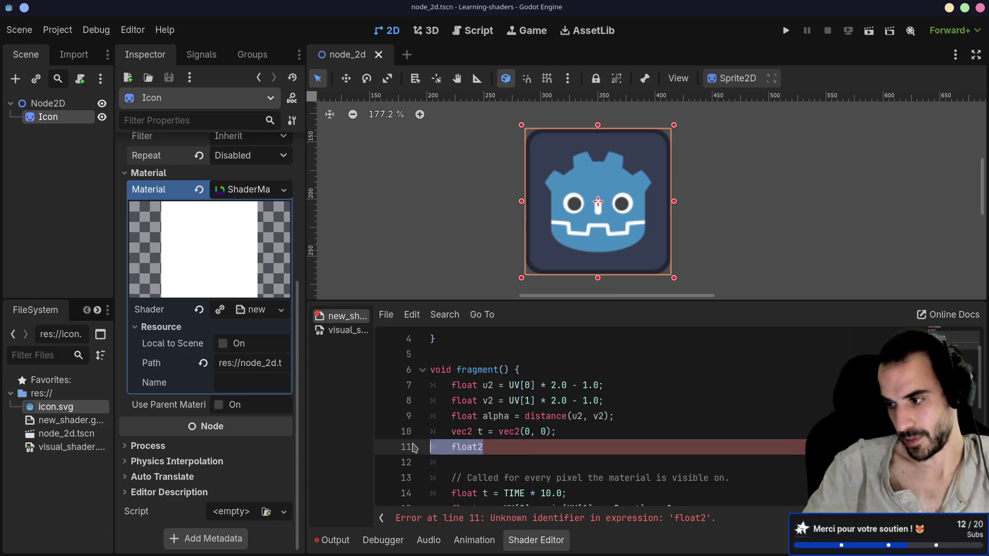
{"action": "key", "text": "BackSpace"}
{"action": "key", "text": "BackSpace"}
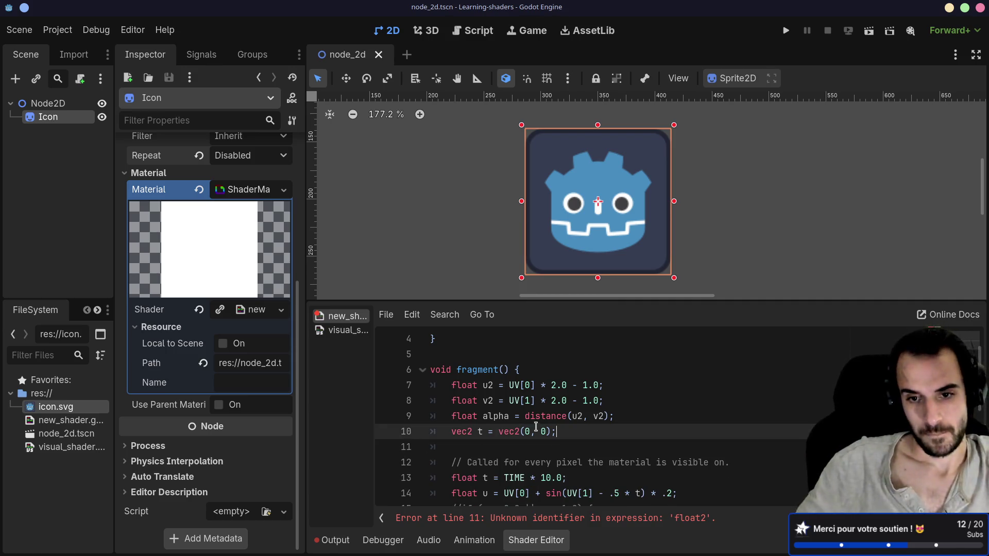
{"action": "left_click_drag", "start_coordinate": [559, 432], "coordinate": [413, 432]}
{"action": "key", "text": "BackSpace"}
{"action": "key", "text": "BackSpace"}
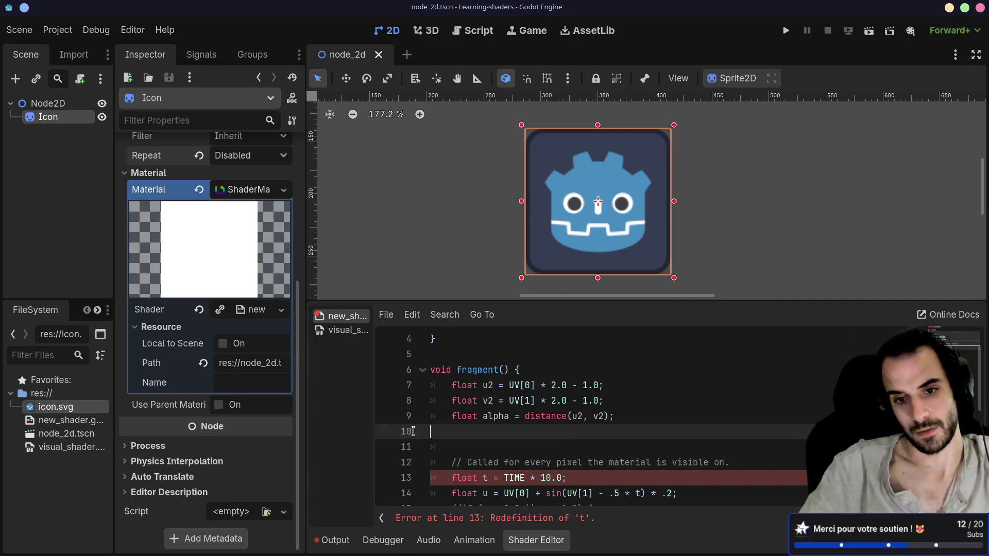
{"action": "left_click", "coordinate": [574, 415]}
{"action": "type", "text": "vec"}
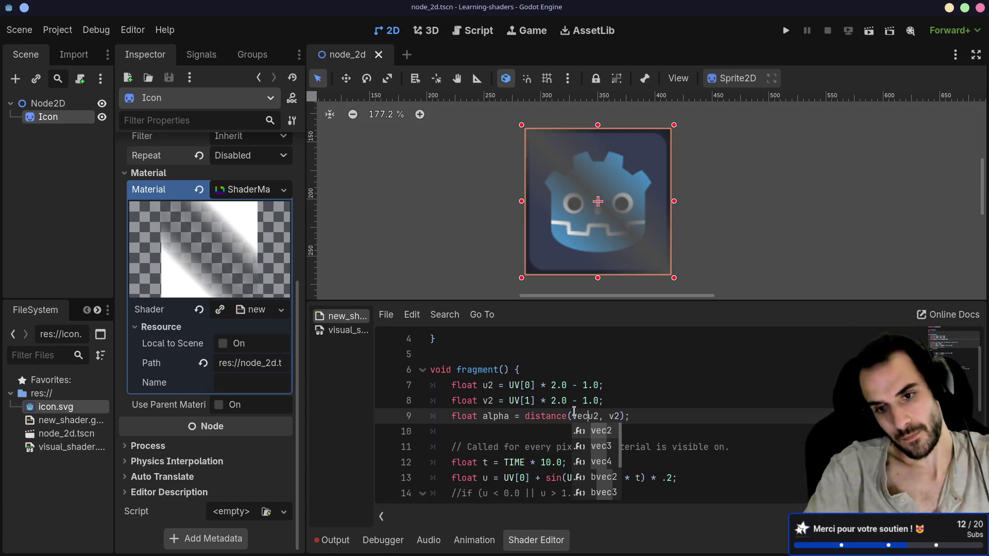
{"action": "type", "text": "2(0, 0), vec("}
Complete the second point as vec2(u2, v2) on line 9.
{"action": "key", "text": "Left"}
{"action": "type", "text": "2"}
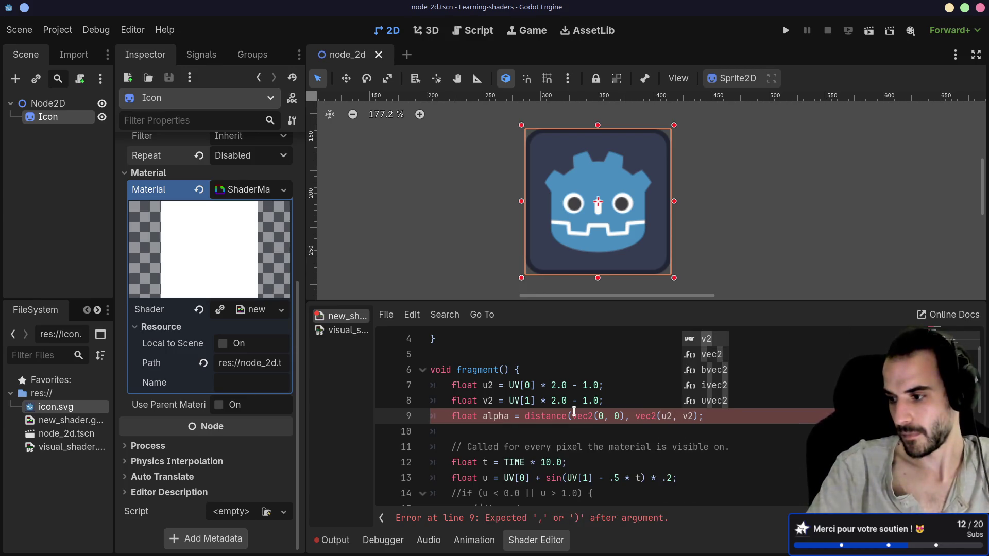
{"action": "key", "text": "Right"}
{"action": "key", "text": "Right"}
{"action": "key", "text": "Right"}
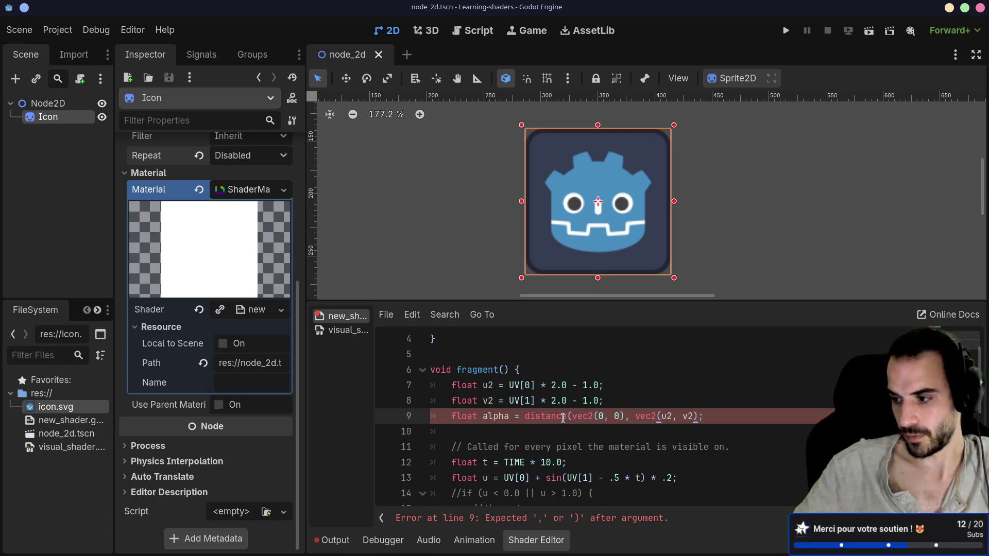
{"action": "key", "text": "Up"}
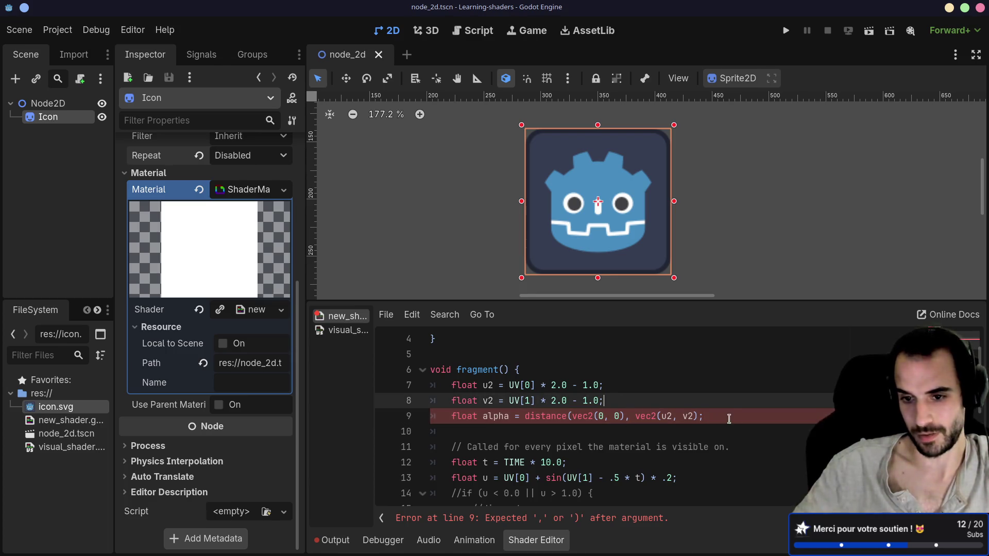
Retype both vec2 calls on line 9 as float2.
{"action": "double_click", "coordinate": [580, 415]}
{"action": "type", "text": "floa"}
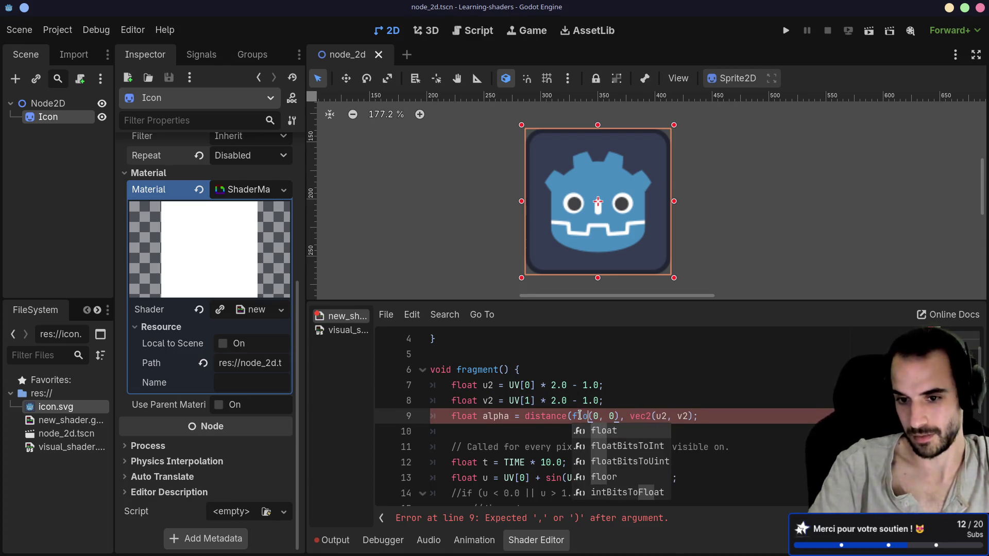
{"action": "type", "text": "t2"}
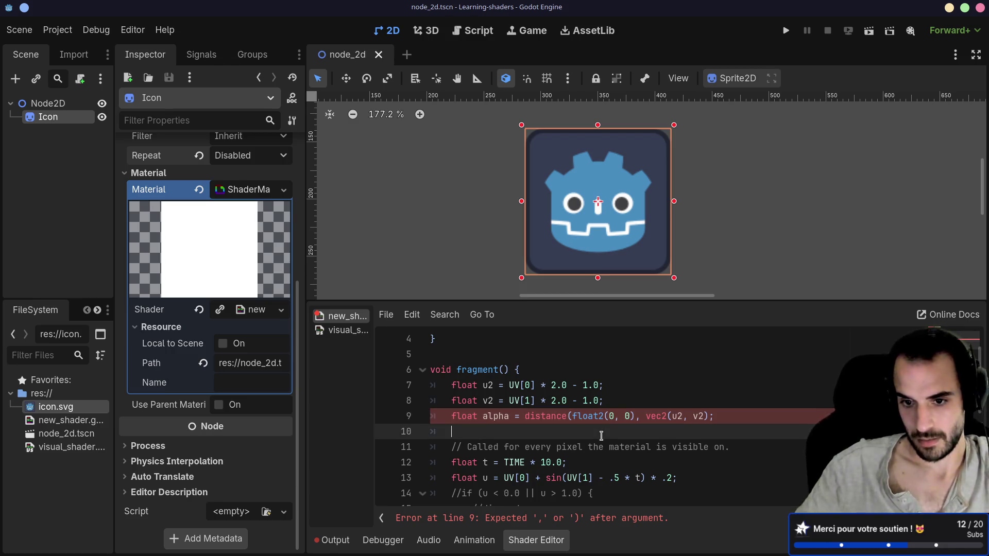
{"action": "double_click", "coordinate": [657, 416]}
{"action": "type", "text": "float2"}
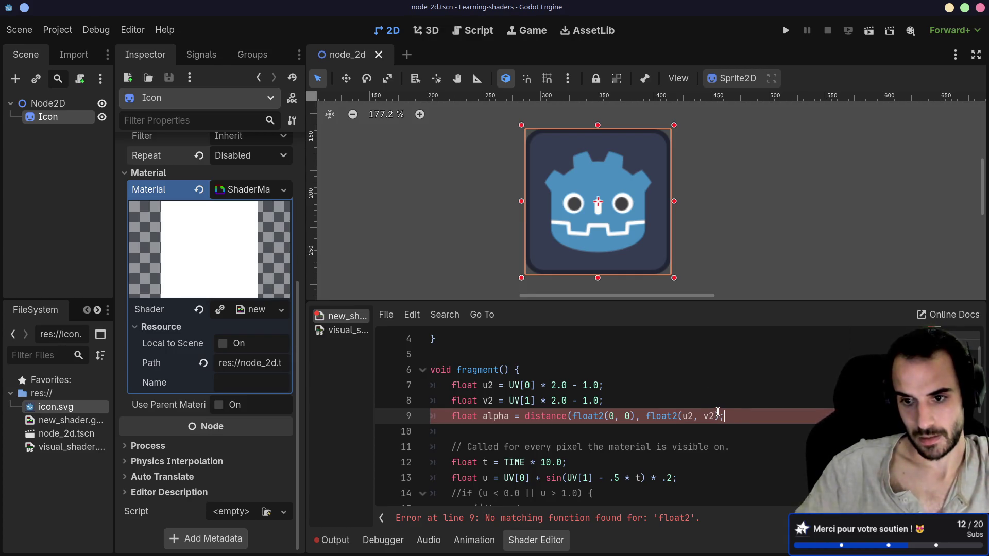
{"action": "type", "text": ")"}
Inspect the no-matching-function error reported for float2.
{"action": "left_click", "coordinate": [640, 384]}
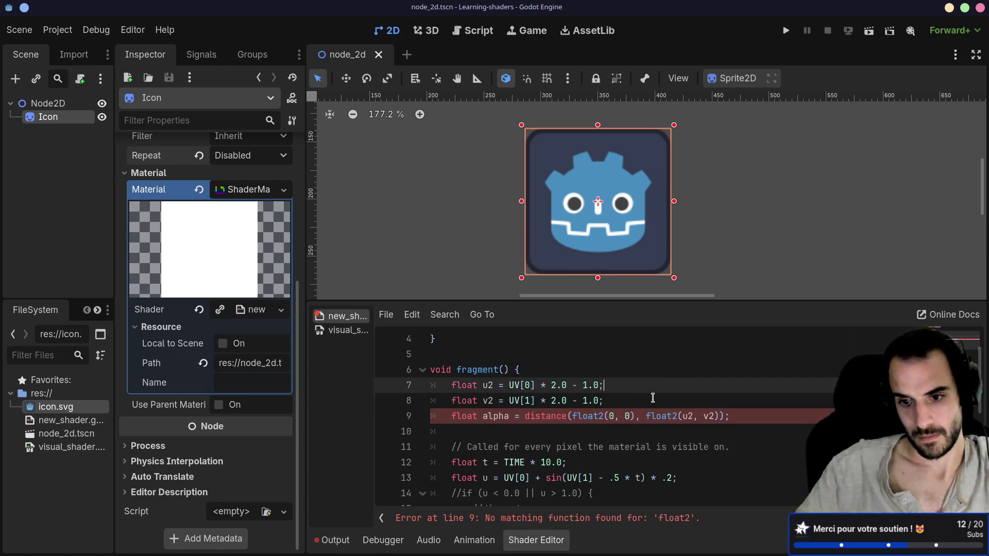
{"action": "left_click", "coordinate": [675, 516]}
{"action": "double_click", "coordinate": [675, 516]}
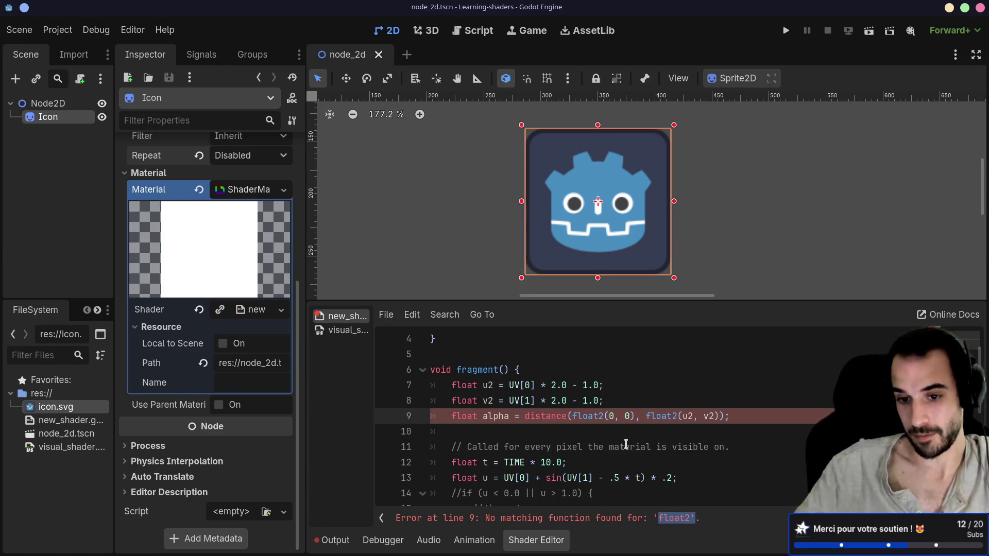
{"action": "key", "text": "alt+Tab"}
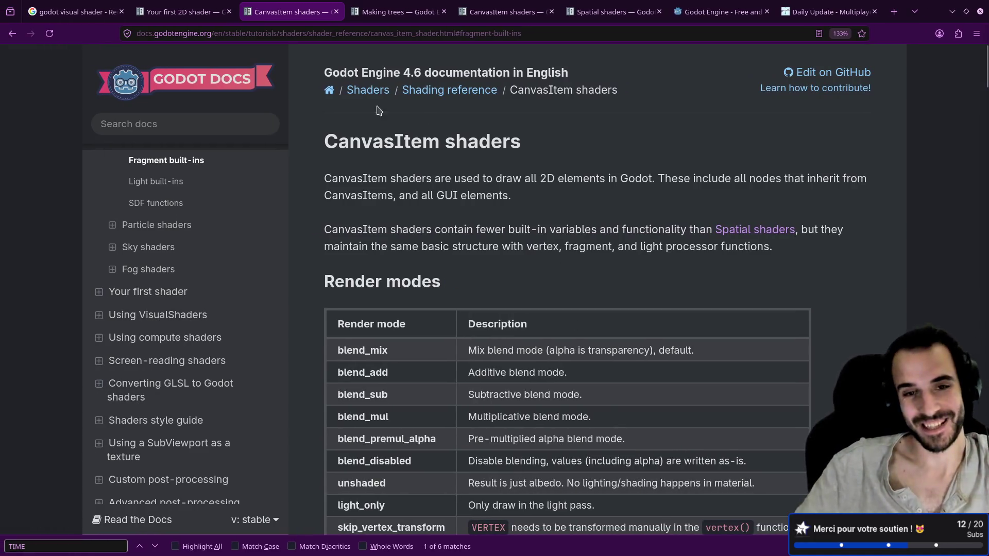
Scroll the CanvasItem shaders page, then open the Your first 2D shader page.
{"action": "scroll", "coordinate": [464, 264], "scroll_direction": "down", "scroll_amount": 10}
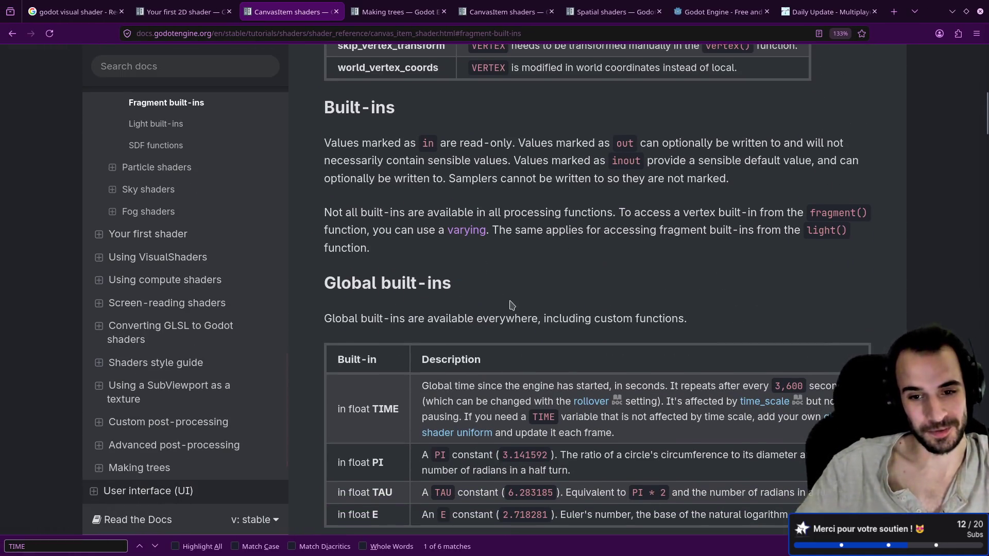
{"action": "scroll", "coordinate": [510, 304], "scroll_direction": "down", "scroll_amount": 2}
{"action": "scroll", "coordinate": [506, 310], "scroll_direction": "up", "scroll_amount": 15}
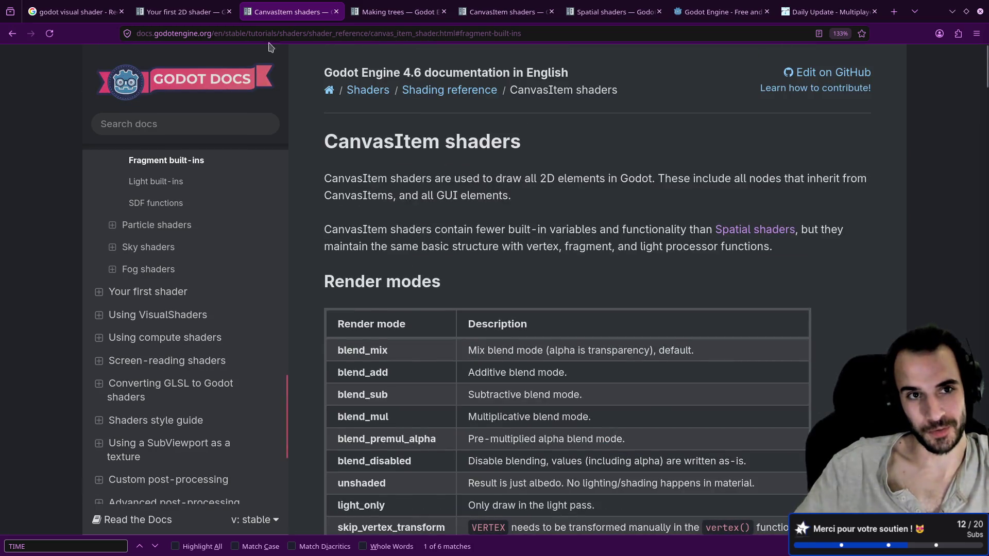
{"action": "left_click", "coordinate": [180, 11]}
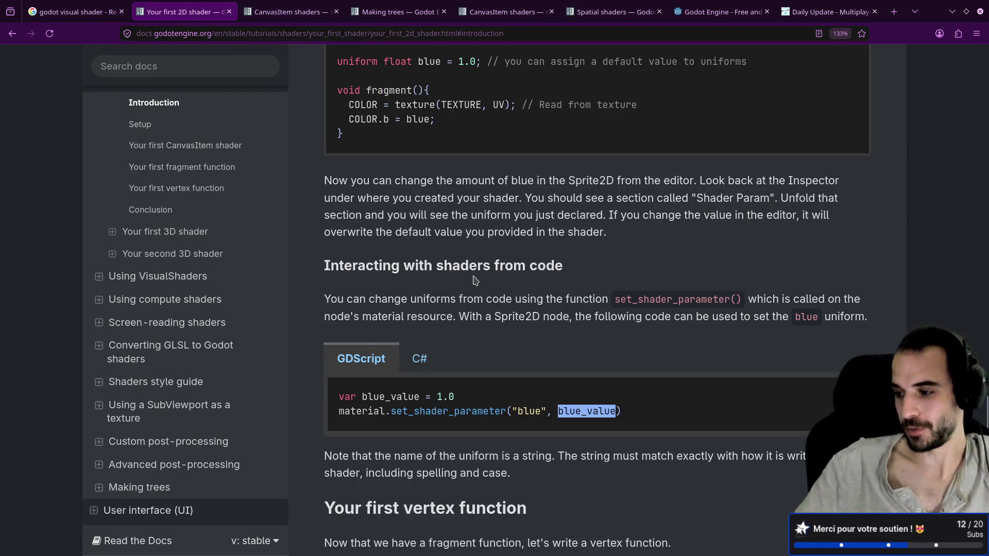
Go to the Introduction to shaders page from the docs sidebar.
{"action": "scroll", "coordinate": [475, 280], "scroll_direction": "up", "scroll_amount": 20}
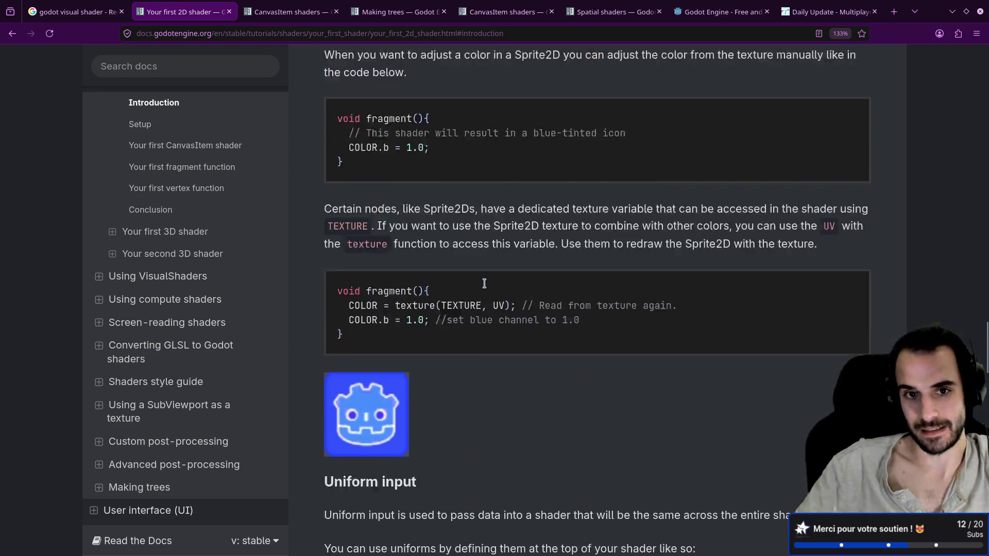
{"action": "scroll", "coordinate": [243, 324], "scroll_direction": "up", "scroll_amount": 8}
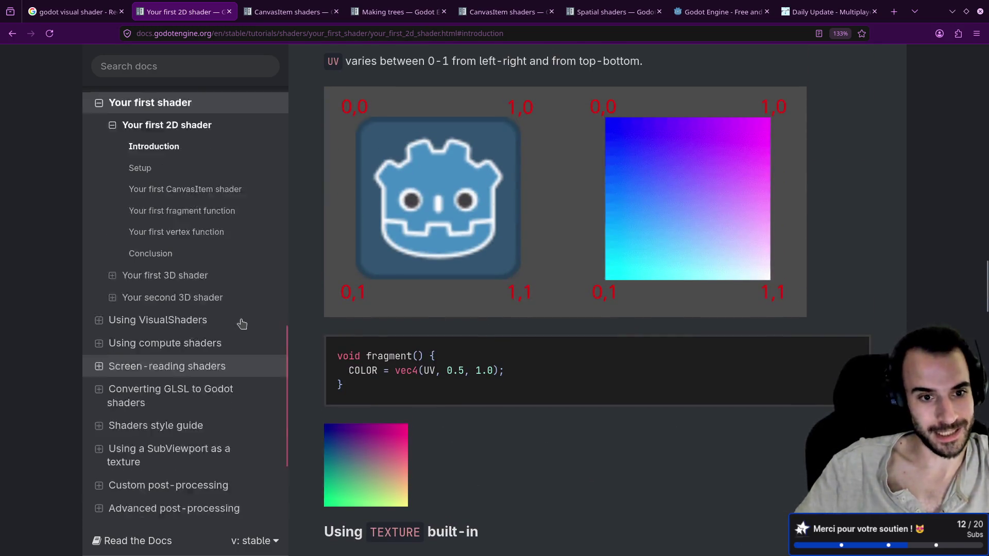
{"action": "scroll", "coordinate": [238, 323], "scroll_direction": "down", "scroll_amount": 3}
{"action": "left_click", "coordinate": [201, 264]}
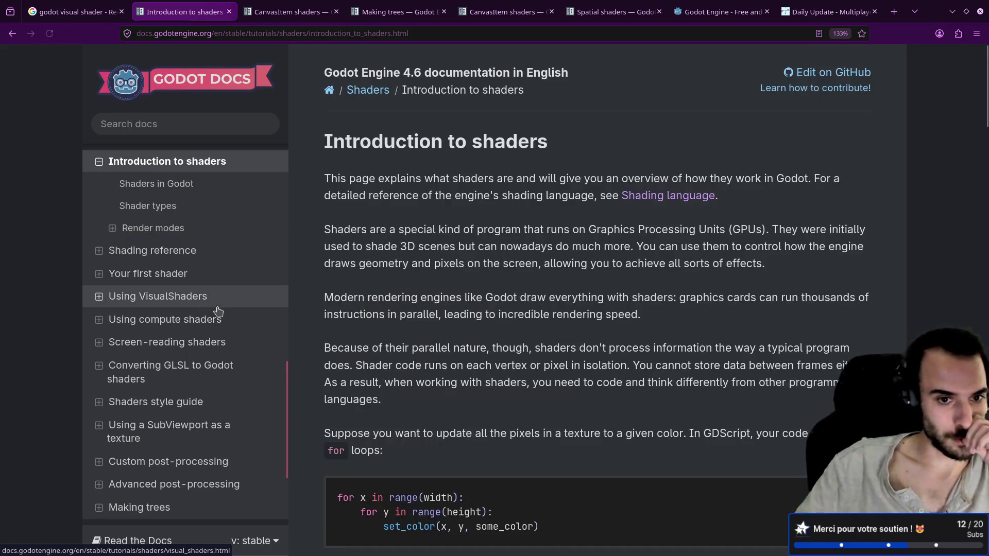
Highlight and read the opening paragraph explaining what shaders are.
{"action": "left_click_drag", "start_coordinate": [340, 180], "coordinate": [471, 181]}
{"action": "mouse_move", "coordinate": [457, 216]}
{"action": "left_mouse_down"}
{"action": "mouse_move", "coordinate": [326, 229]}
{"action": "mouse_move", "coordinate": [655, 231]}
{"action": "left_mouse_up"}
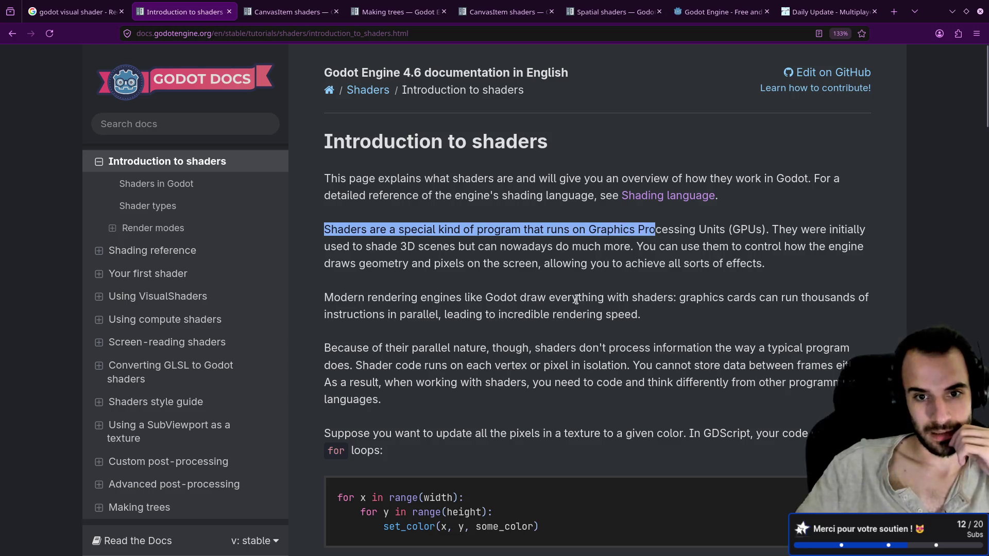
{"action": "scroll", "coordinate": [281, 298], "scroll_direction": "down", "scroll_amount": 3}
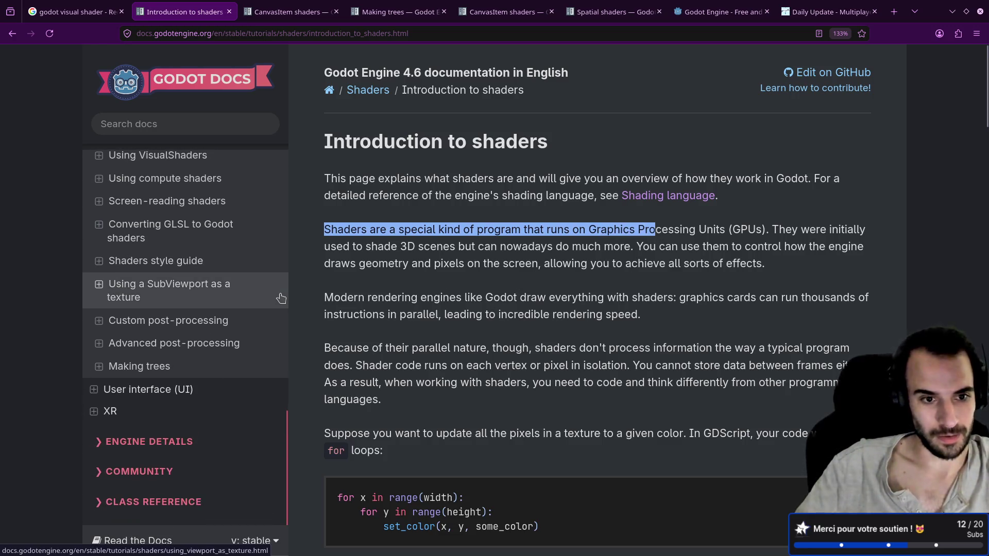
{"action": "scroll", "coordinate": [281, 295], "scroll_direction": "up", "scroll_amount": 5}
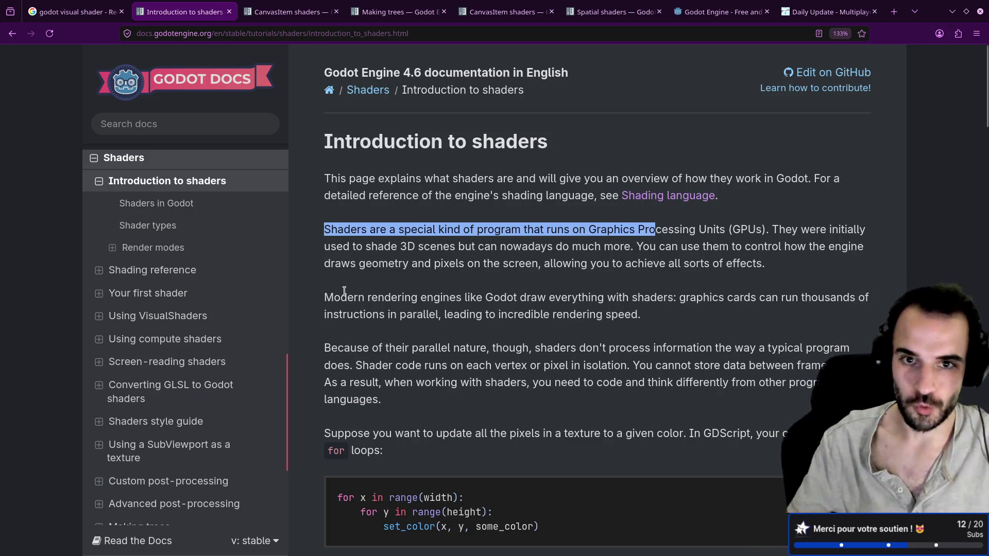
{"action": "left_click", "coordinate": [445, 235]}
{"action": "key", "text": "ctrl+super+Left"}
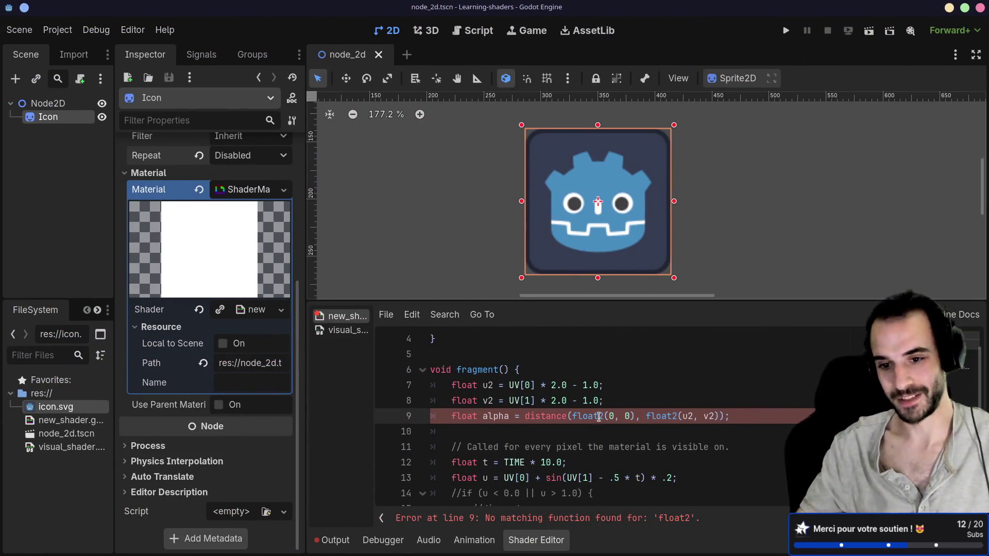
Replace both float2 calls on line 9 with vec2: distance(vec2(0, 0), vec2(u2, v2)).
{"action": "double_click", "coordinate": [599, 417]}
{"action": "type", "text": "vec2"}
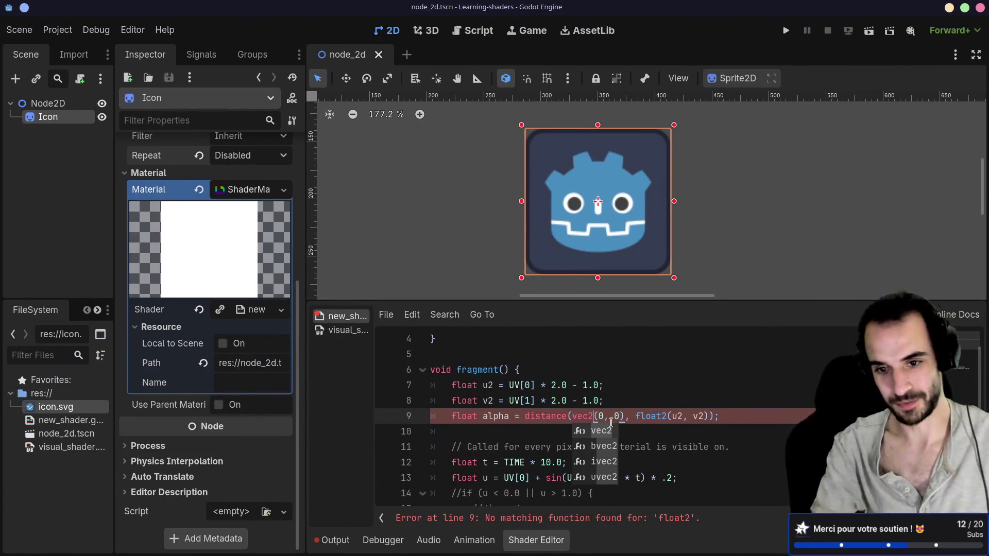
{"action": "double_click", "coordinate": [660, 417]}
{"action": "type", "text": "ec"}
{"action": "key", "text": "BackSpace"}
{"action": "key", "text": "BackSpace"}
{"action": "type", "text": "vec"}
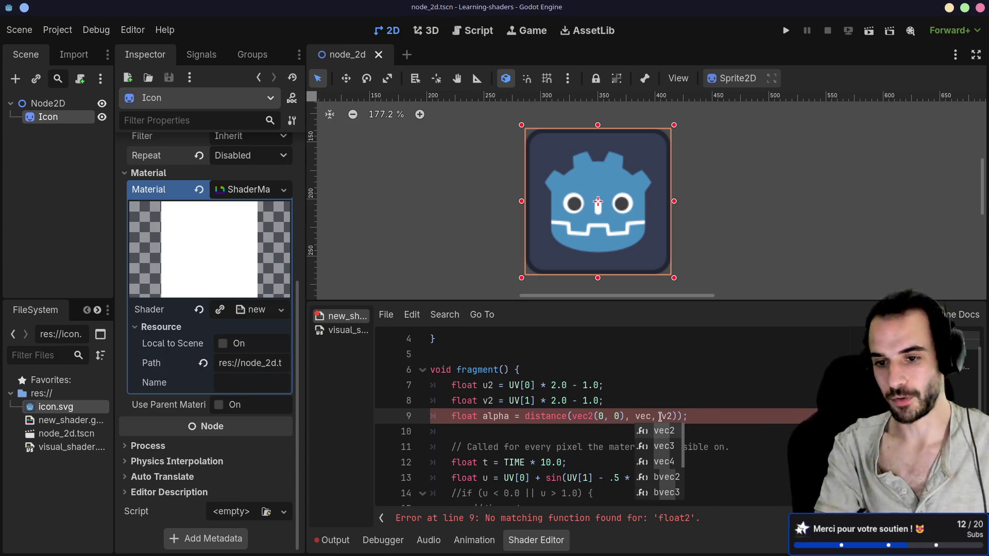
{"action": "type", "text": "2("}
{"action": "key", "text": "Delete"}
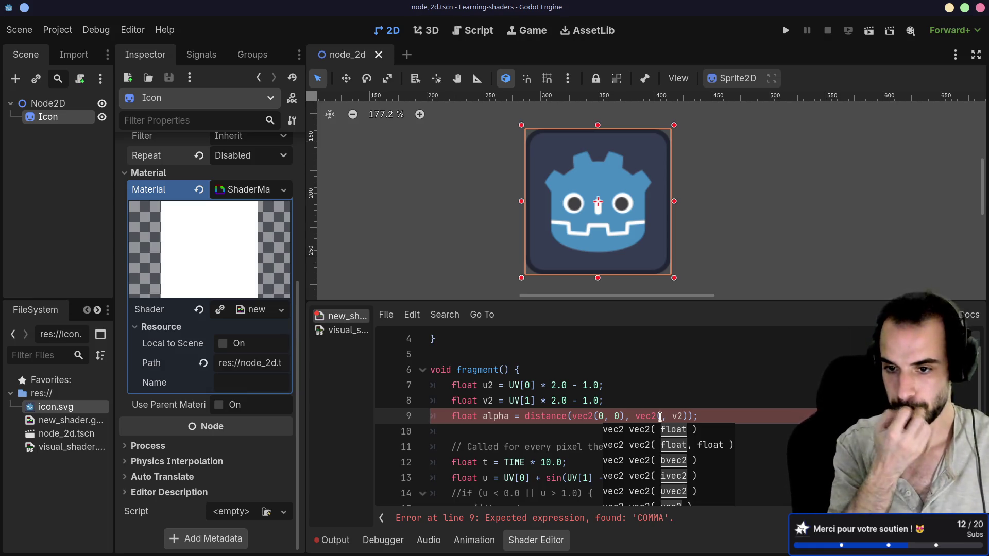
{"action": "type", "text": "u2"}
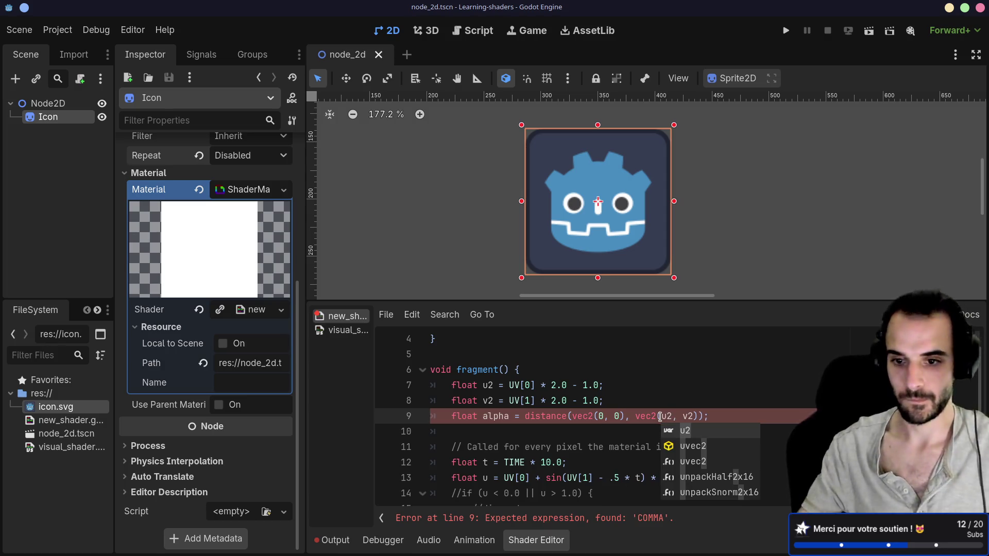
{"action": "left_click", "coordinate": [659, 402]}
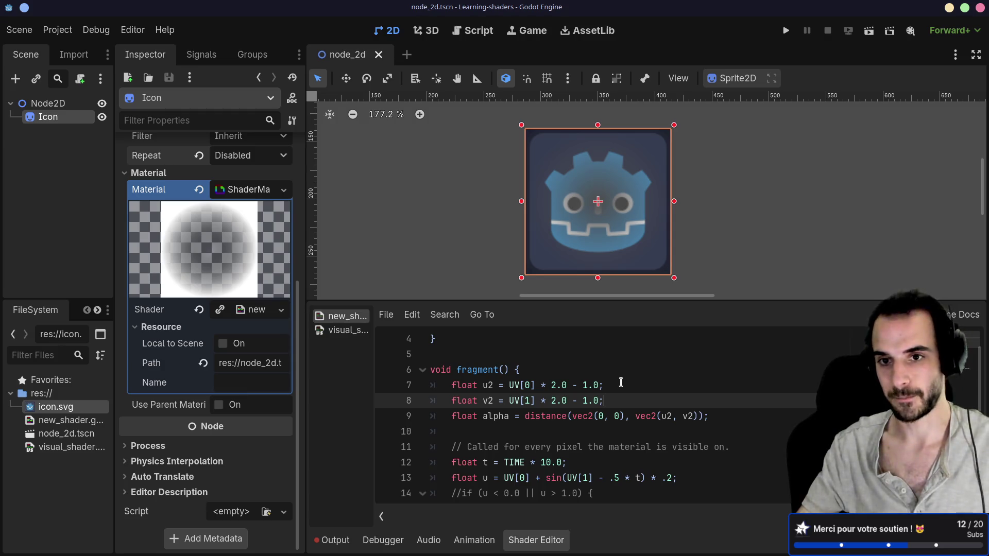
{"action": "scroll", "coordinate": [571, 392], "scroll_direction": "down", "scroll_amount": 2}
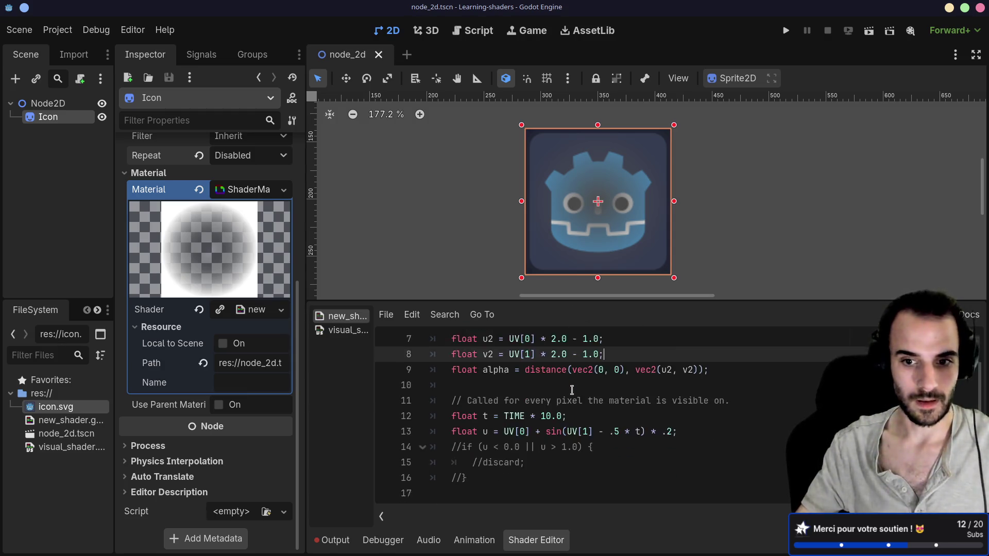
Highlight the distance arguments on line 9 for review.
{"action": "scroll", "coordinate": [584, 382], "scroll_direction": "up", "scroll_amount": 3}
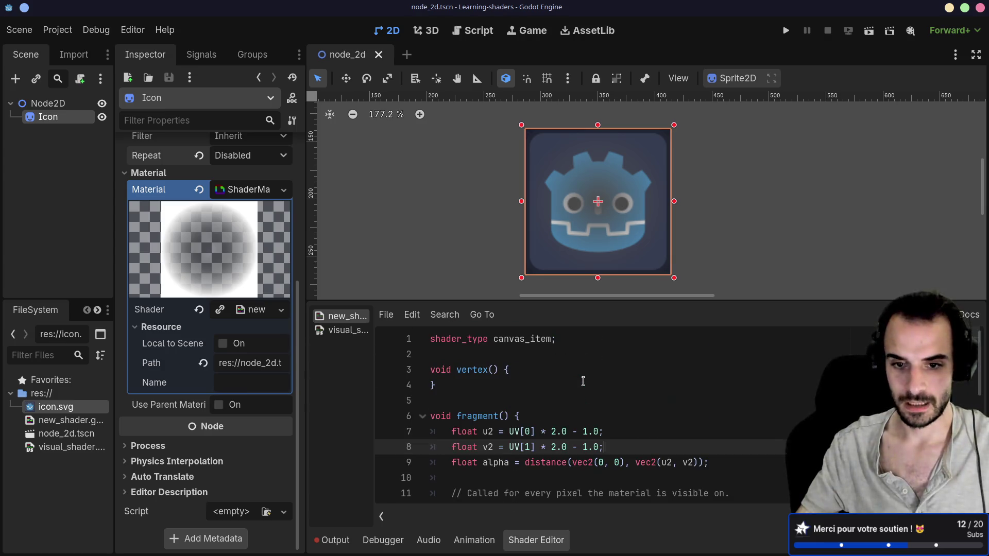
{"action": "scroll", "coordinate": [581, 415], "scroll_direction": "down", "scroll_amount": 2}
{"action": "mouse_move", "coordinate": [520, 375]}
{"action": "left_mouse_down"}
{"action": "mouse_move", "coordinate": [710, 371]}
{"action": "mouse_move", "coordinate": [573, 370]}
{"action": "left_mouse_up"}
{"action": "key", "text": "Down"}
{"action": "left_click_drag", "start_coordinate": [710, 370], "coordinate": [636, 370]}
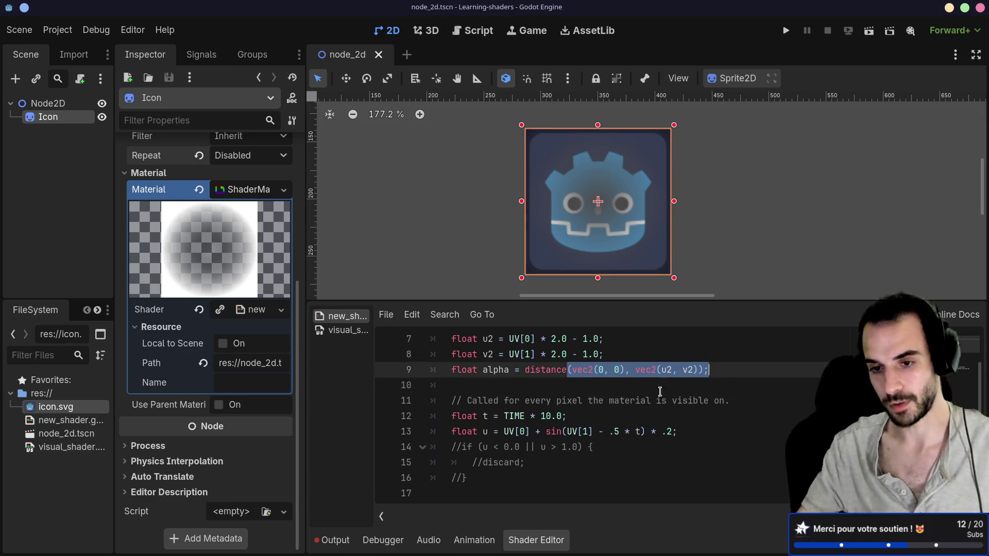
{"action": "left_click", "coordinate": [651, 401]}
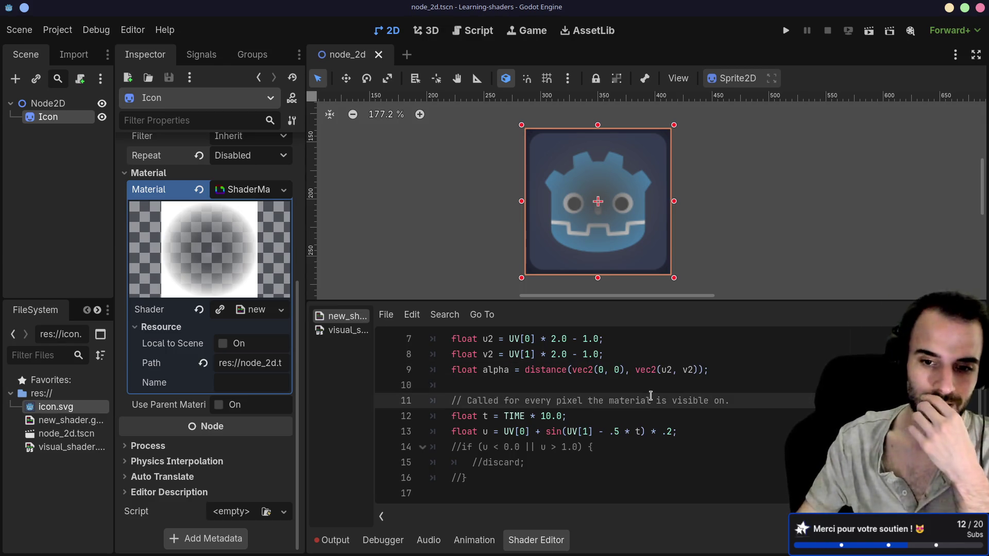
Uncomment the u and v if/discard checks and the COLOR texture line.
{"action": "scroll", "coordinate": [651, 395], "scroll_direction": "down", "scroll_amount": 1}
{"action": "left_click_drag", "start_coordinate": [467, 431], "coordinate": [439, 403]}
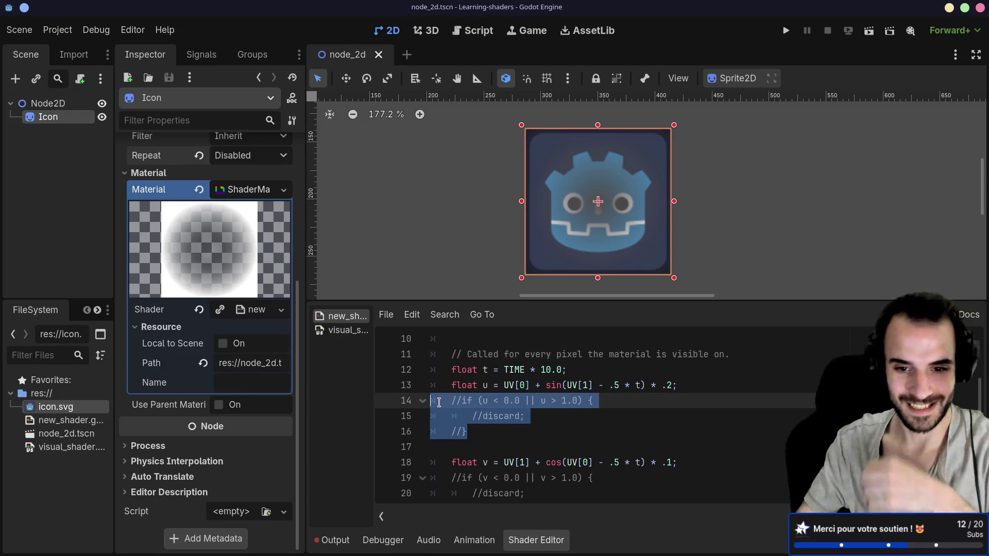
{"action": "key", "text": "ctrl+l"}
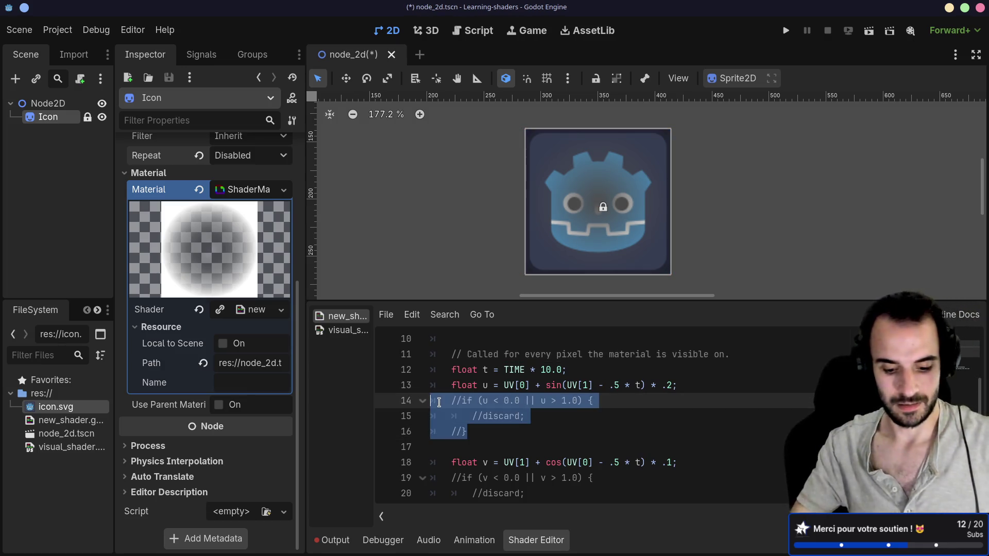
{"action": "key", "text": "ctrl+k"}
{"action": "scroll", "coordinate": [439, 407], "scroll_direction": "down", "scroll_amount": 2}
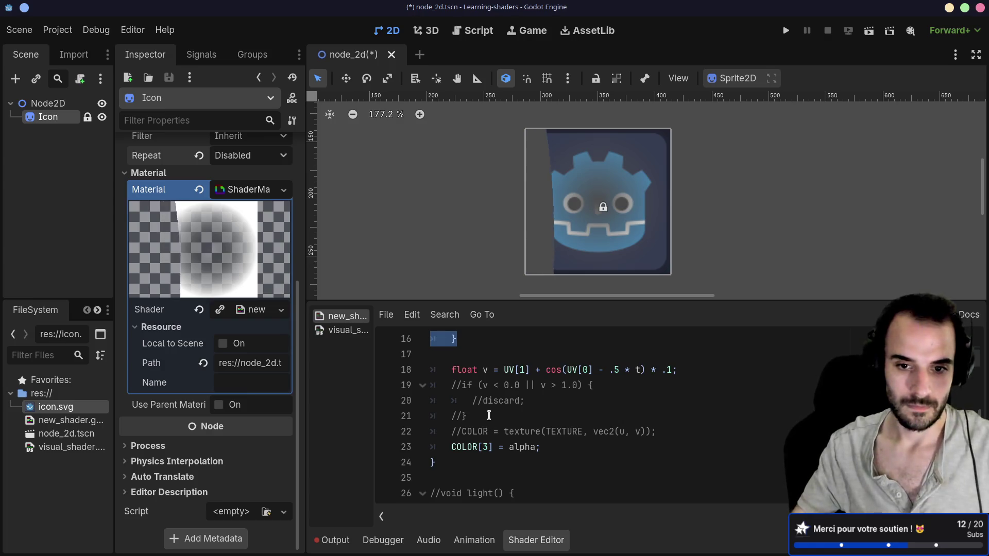
{"action": "left_click_drag", "start_coordinate": [467, 416], "coordinate": [441, 388]}
{"action": "key", "text": "ctrl+k"}
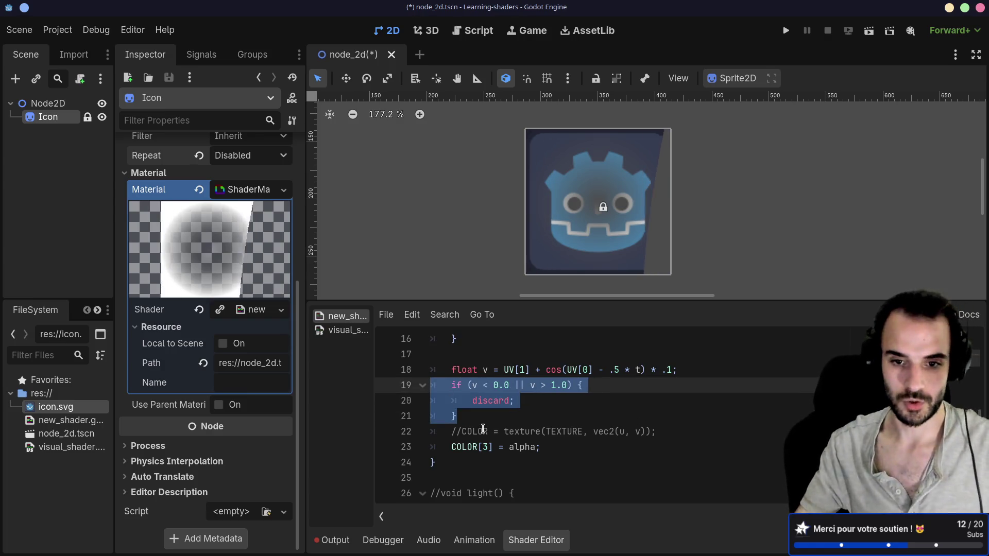
{"action": "left_click", "coordinate": [484, 431]}
{"action": "key", "text": "ctrl+k"}
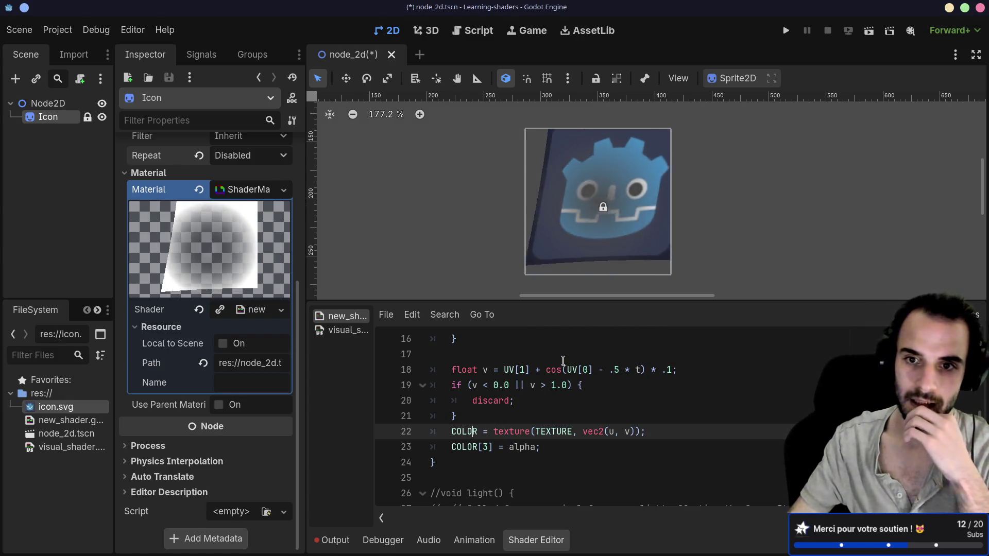
Unlock the Icon node in the scene tree.
{"action": "left_click", "coordinate": [519, 402]}
{"action": "left_click", "coordinate": [605, 211]}
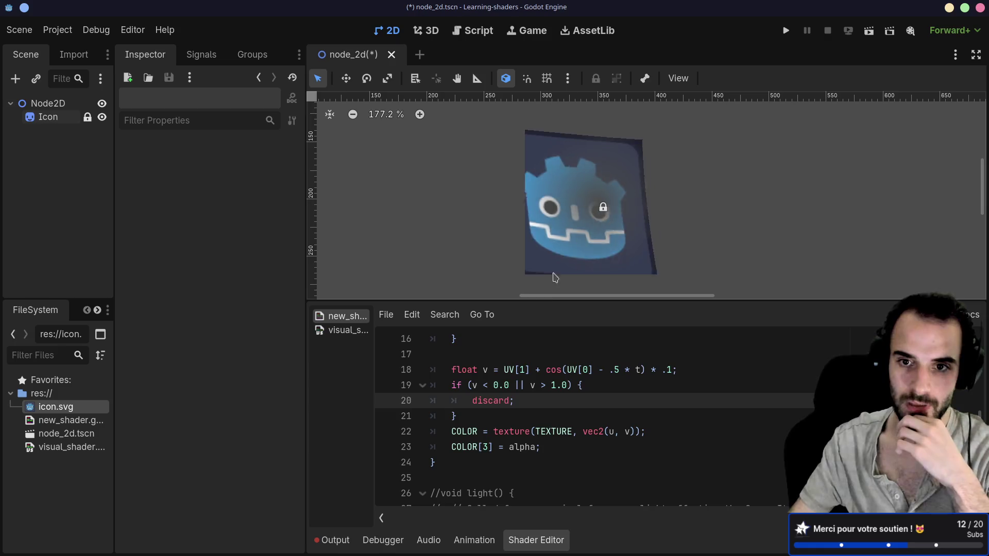
{"action": "key", "text": "Up"}
{"action": "key", "text": "Up"}
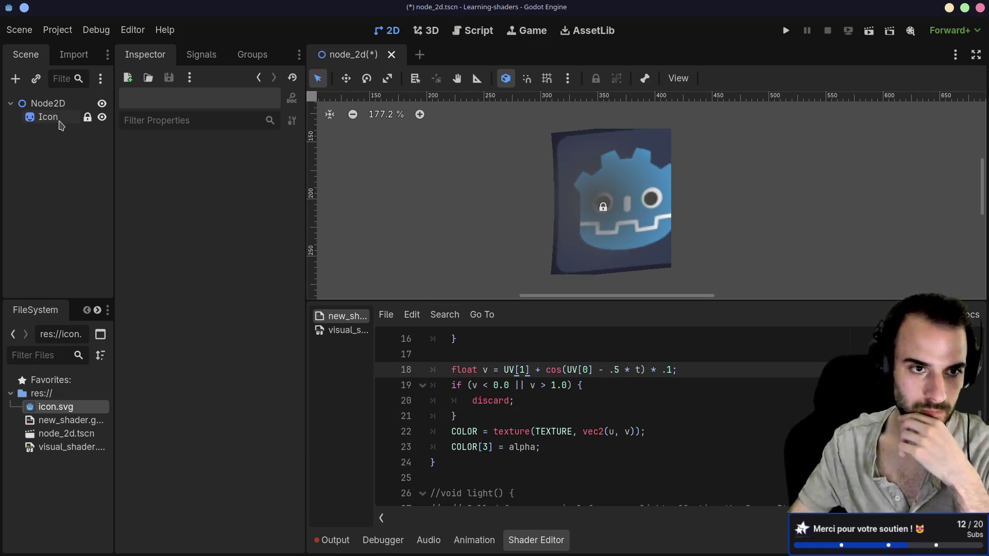
{"action": "left_click", "coordinate": [58, 122]}
{"action": "left_click", "coordinate": [87, 117]}
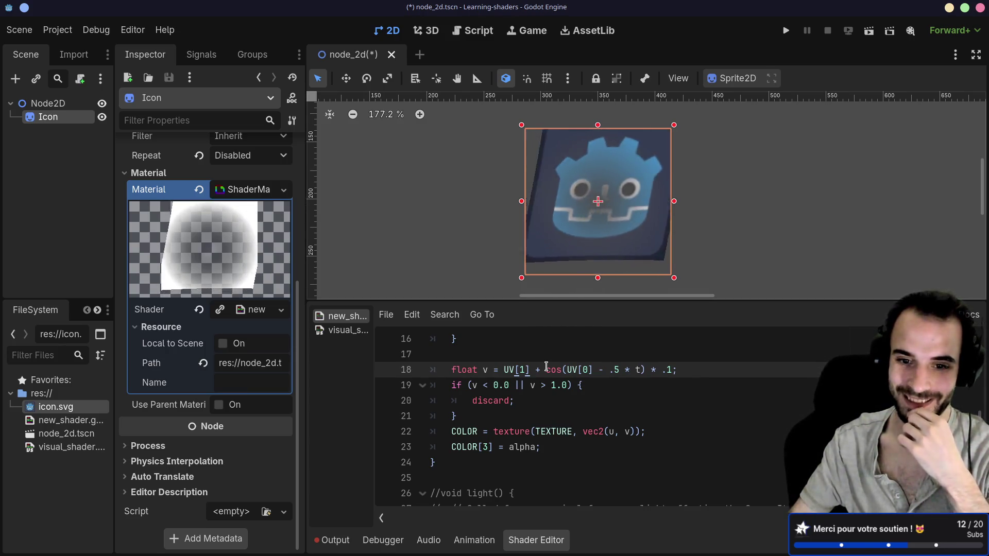
{"action": "scroll", "coordinate": [545, 402], "scroll_direction": "up", "scroll_amount": 4}
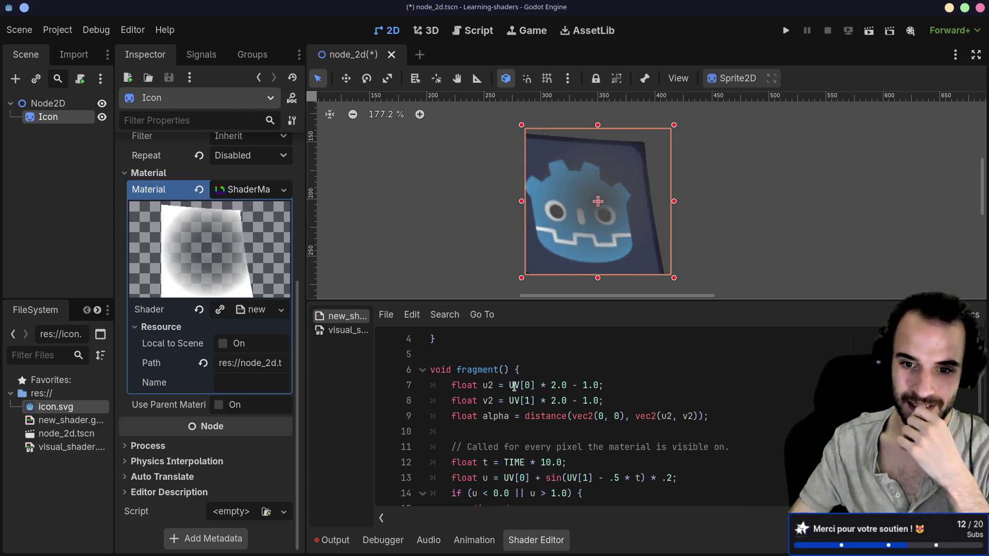
Cut the u2, v2 and alpha lines from the top of fragment().
{"action": "left_click", "coordinate": [513, 402]}
{"action": "mouse_move", "coordinate": [451, 432]}
{"action": "left_mouse_down"}
{"action": "mouse_move", "coordinate": [412, 390]}
{"action": "mouse_move", "coordinate": [392, 387]}
{"action": "left_mouse_up"}
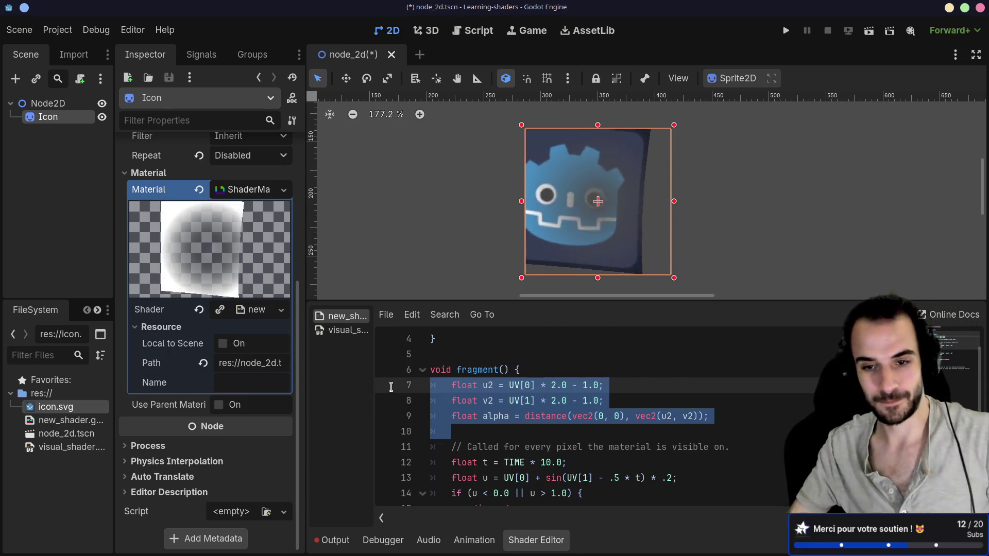
{"action": "key", "text": "BackSpace"}
{"action": "scroll", "coordinate": [567, 417], "scroll_direction": "down", "scroll_amount": 1}
{"action": "scroll", "coordinate": [566, 417], "scroll_direction": "down", "scroll_amount": 2}
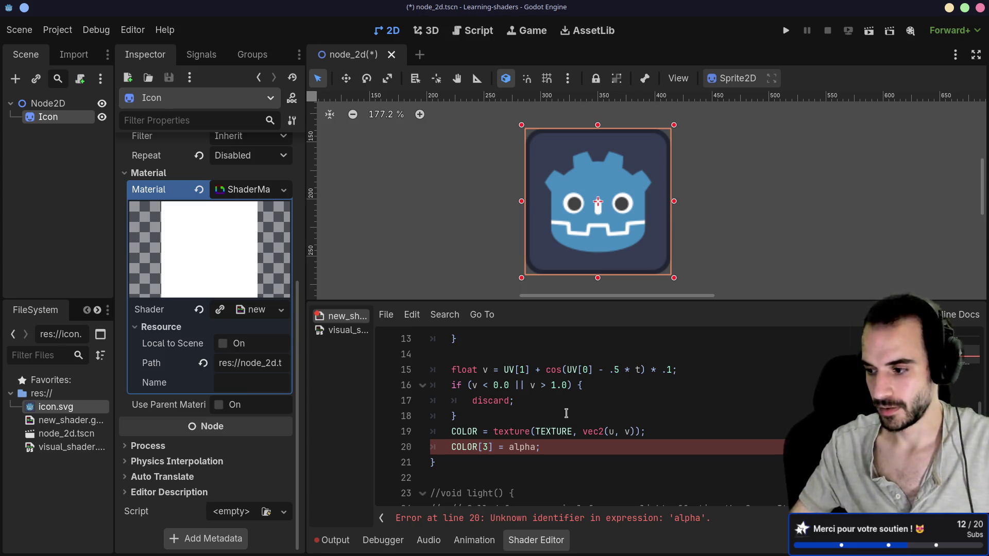
{"action": "scroll", "coordinate": [567, 413], "scroll_direction": "up", "scroll_amount": 3}
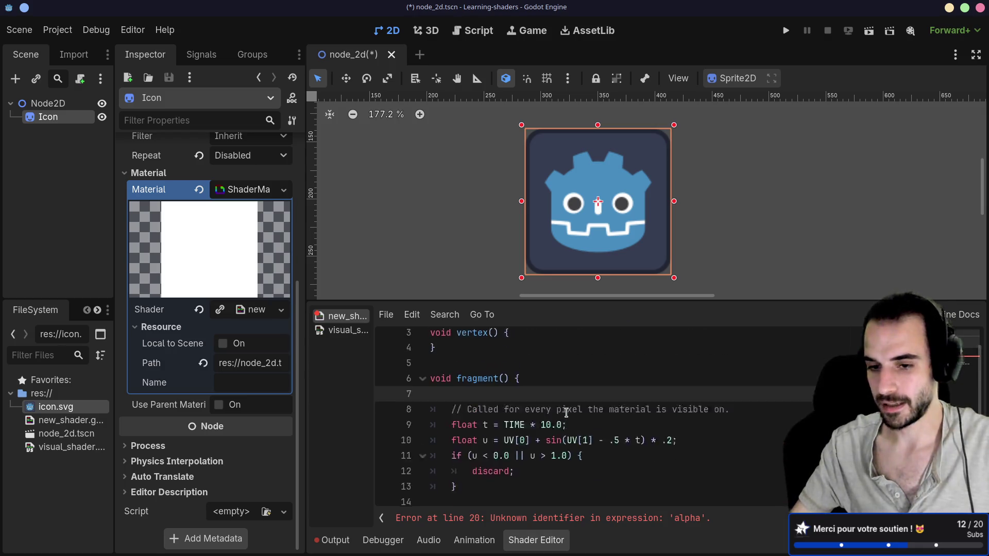
{"action": "scroll", "coordinate": [567, 413], "scroll_direction": "down", "scroll_amount": 3}
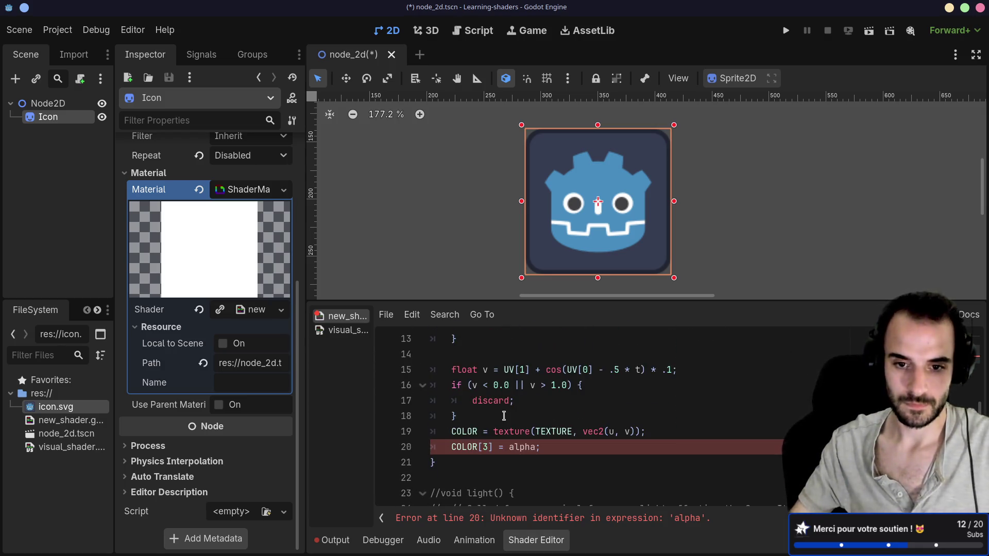
Paste them below the v discard block and remove the extra indent before float u2.
{"action": "left_click", "coordinate": [505, 416]}
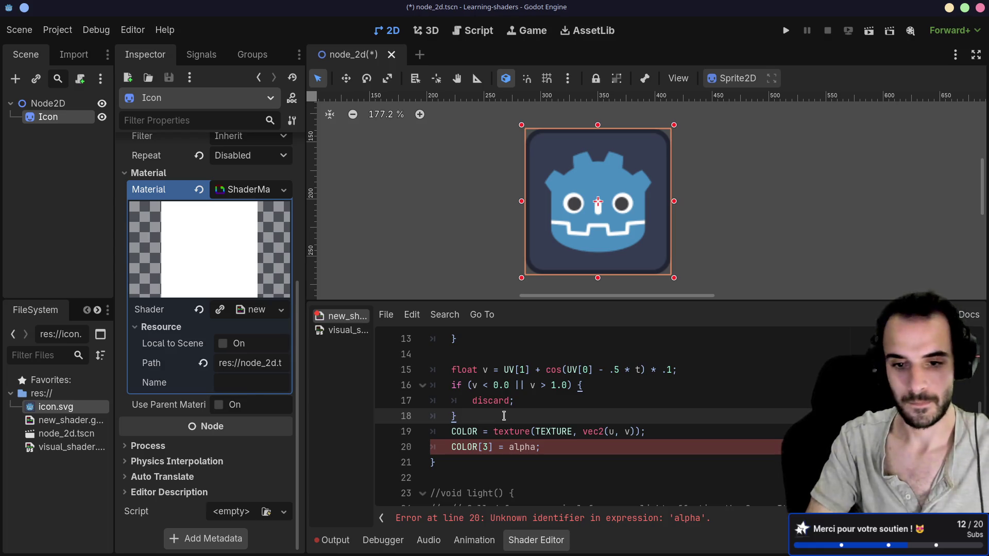
{"action": "key", "text": "Return"}
{"action": "key", "text": "Up"}
{"action": "key", "text": "Return"}
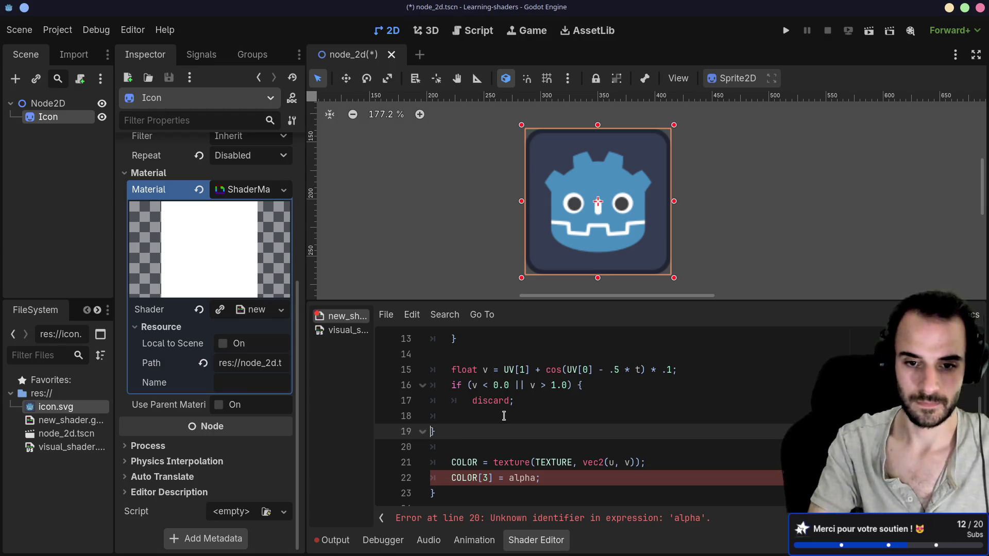
{"action": "key", "text": "ctrl+z"}
{"action": "key", "text": "ctrl+z"}
{"action": "key", "text": "ctrl+z"}
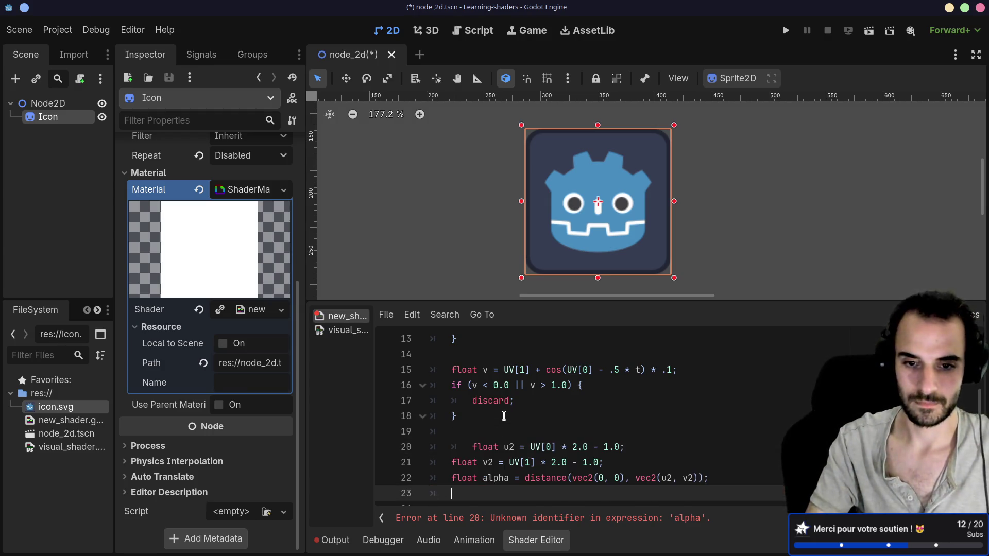
{"action": "left_click", "coordinate": [473, 447]}
{"action": "key", "text": "BackSpace"}
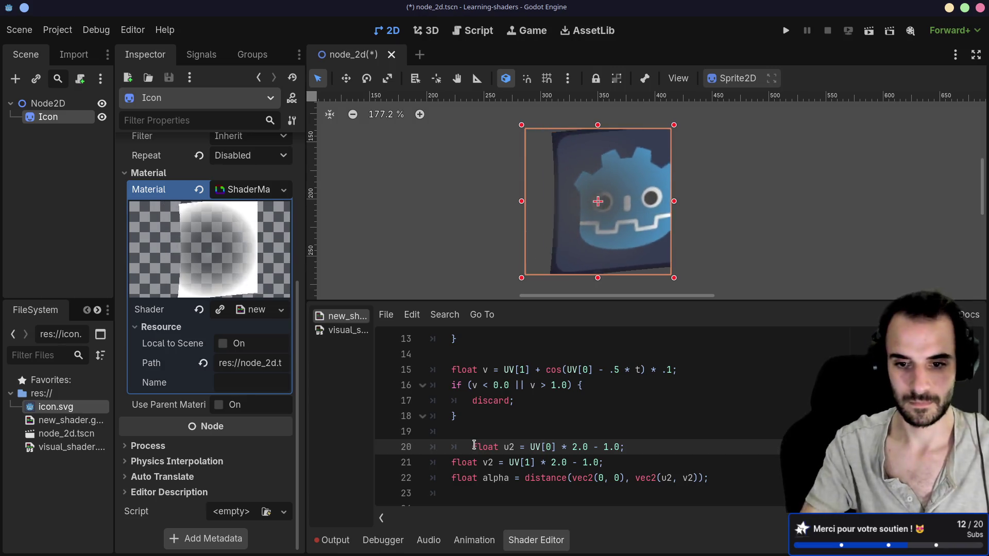
Base u2 on u and v2 on v instead of UV[0] and UV[1].
{"action": "scroll", "coordinate": [473, 444], "scroll_direction": "down", "scroll_amount": 2}
{"action": "left_click_drag", "start_coordinate": [535, 354], "coordinate": [510, 355]}
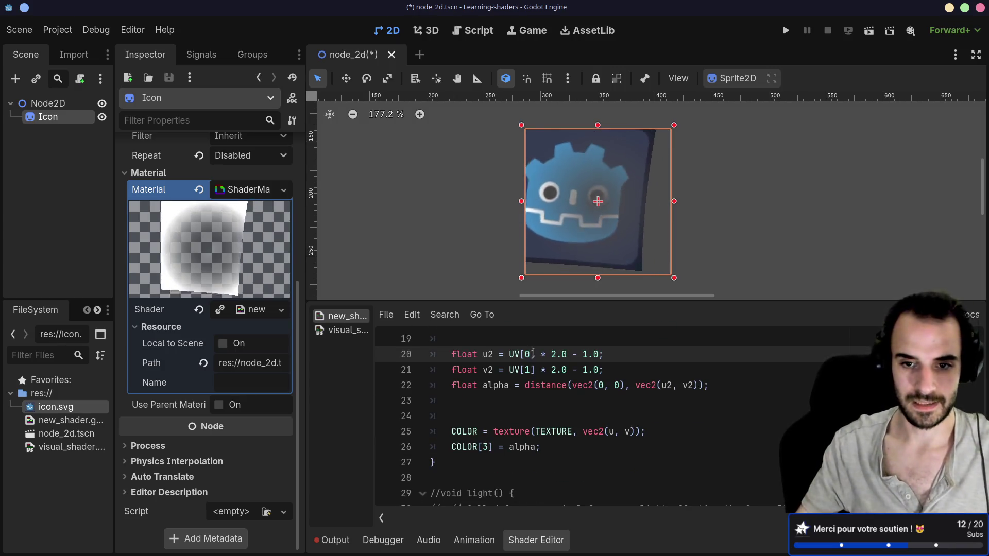
{"action": "type", "text": "u"}
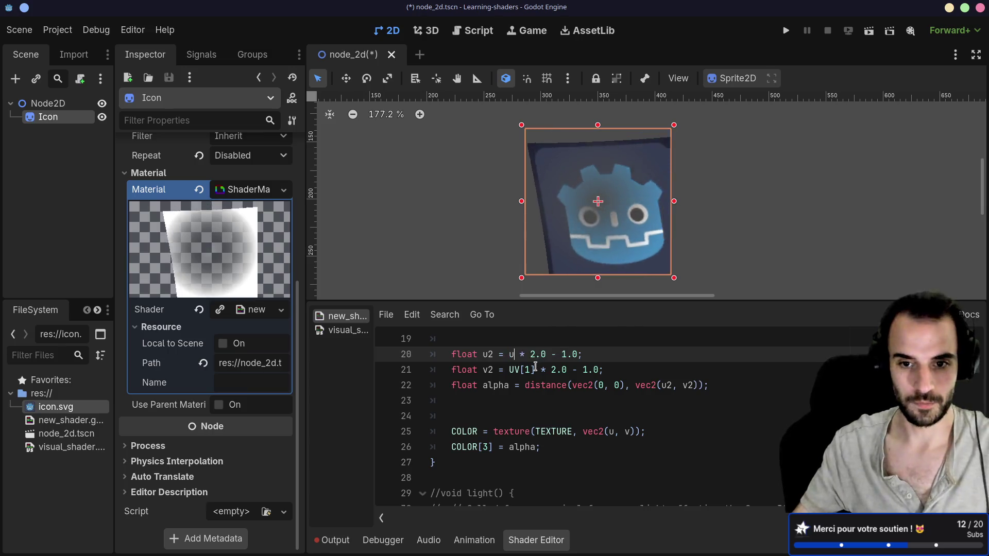
{"action": "key", "text": "Escape"}
{"action": "left_click_drag", "start_coordinate": [535, 370], "coordinate": [513, 369]}
{"action": "type", "text": "v"}
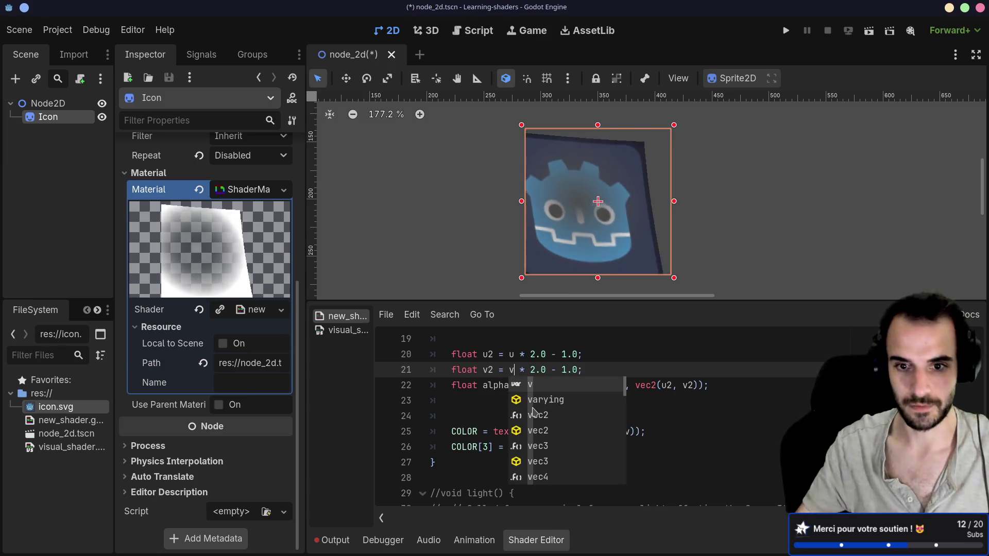
{"action": "left_click", "coordinate": [463, 417]}
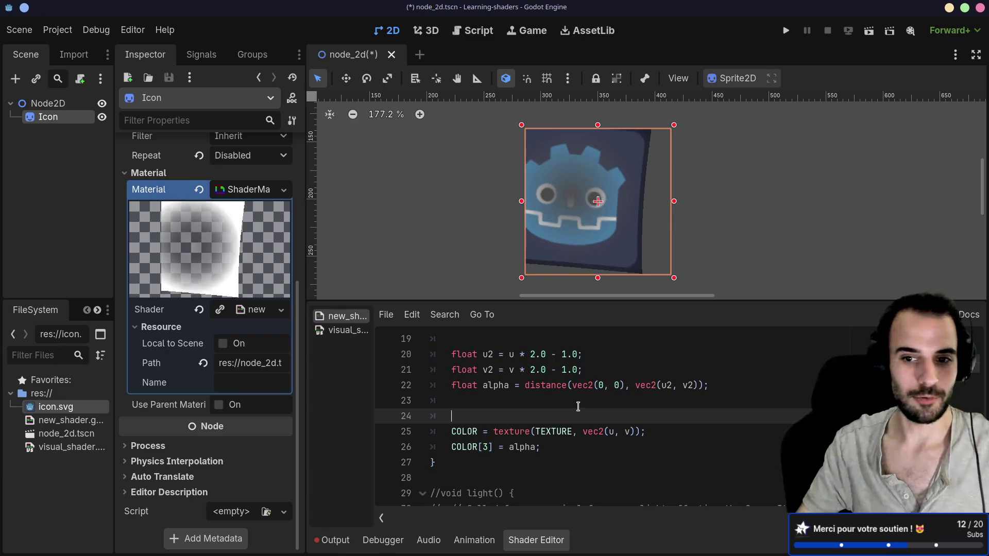
Rewrite the alpha line as length(vec2(u2, v2)).
{"action": "double_click", "coordinate": [550, 386]}
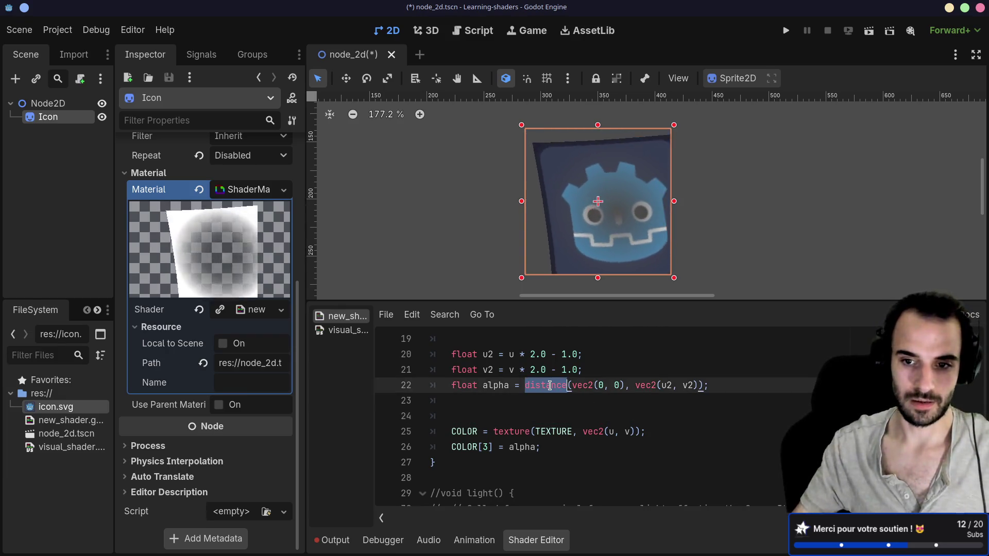
{"action": "left_click_drag", "start_coordinate": [635, 385], "coordinate": [524, 386]}
{"action": "key", "text": "BackSpace"}
{"action": "type", "text": "len"}
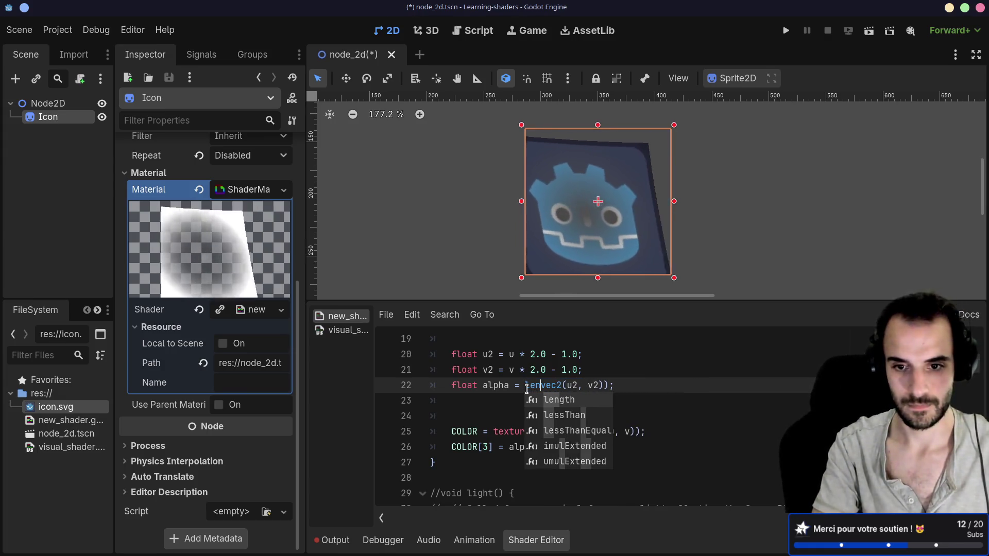
{"action": "key", "text": "Tab"}
{"action": "type", "text": "ve"}
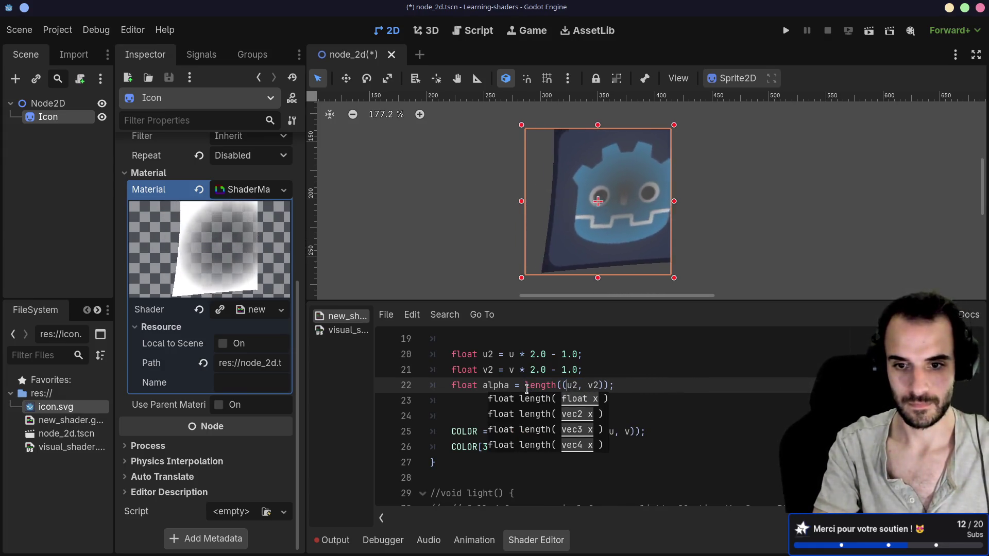
{"action": "type", "text": "c2"}
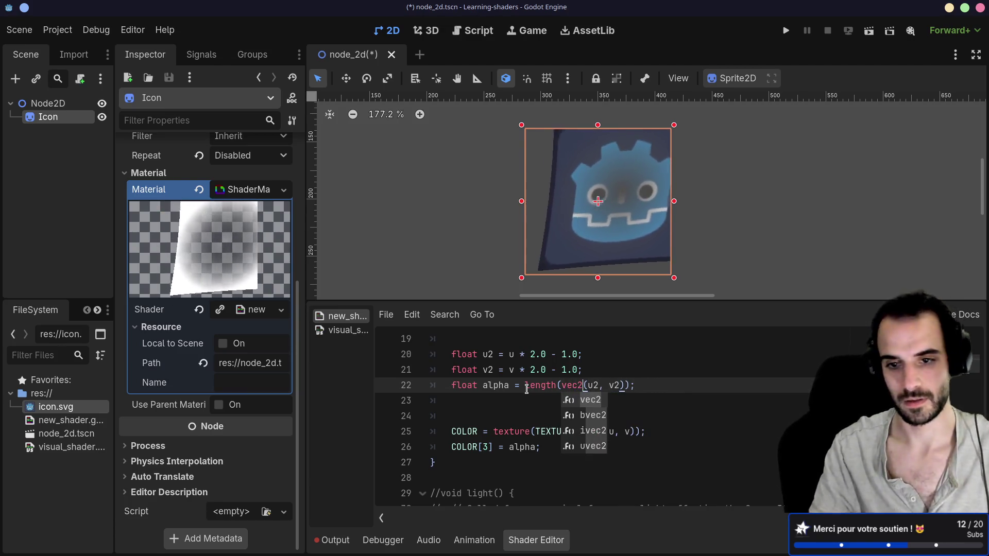
{"action": "key", "text": "Tab"}
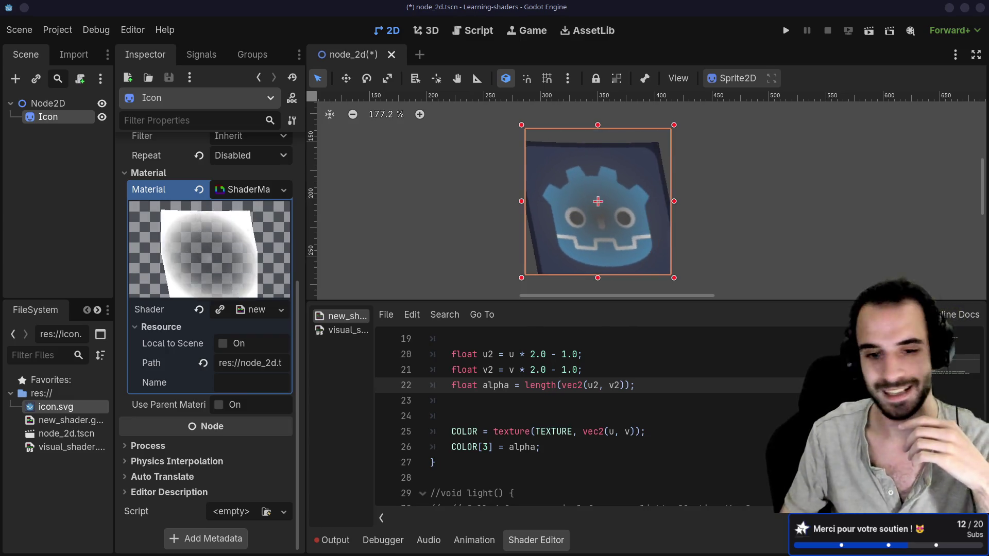
{"action": "left_click", "coordinate": [483, 171]}
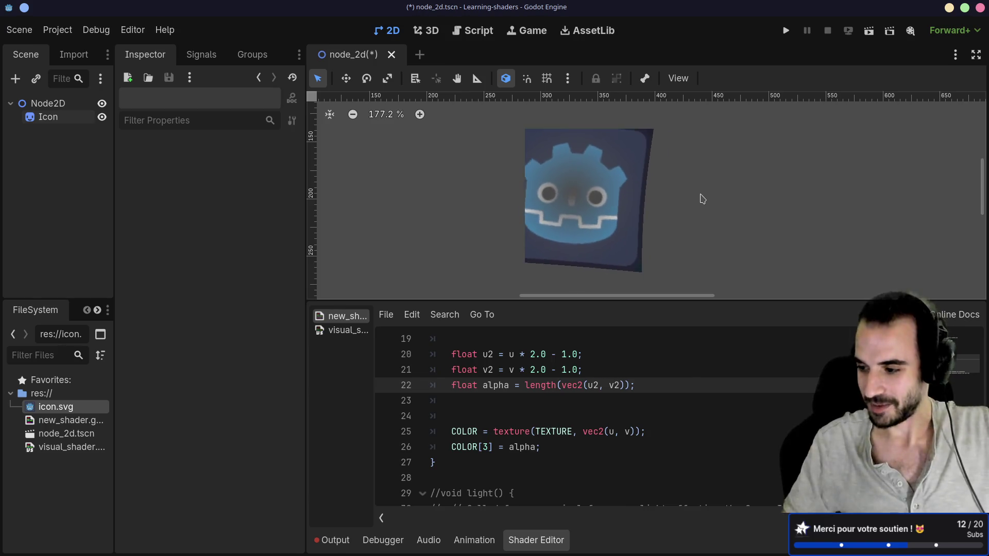
Select the Icon sprite, then hide the Godot editor to show the empty desktop.
{"action": "left_click", "coordinate": [597, 243]}
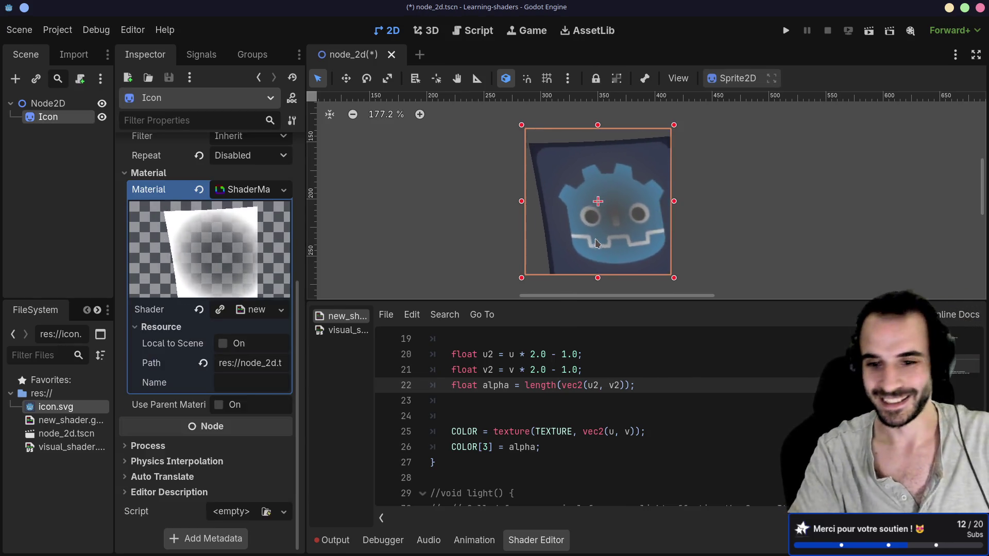
{"action": "mouse_move", "coordinate": [578, 296]}
{"action": "left_mouse_down"}
{"action": "mouse_move", "coordinate": [557, 296]}
{"action": "mouse_move", "coordinate": [581, 298]}
{"action": "left_mouse_up"}
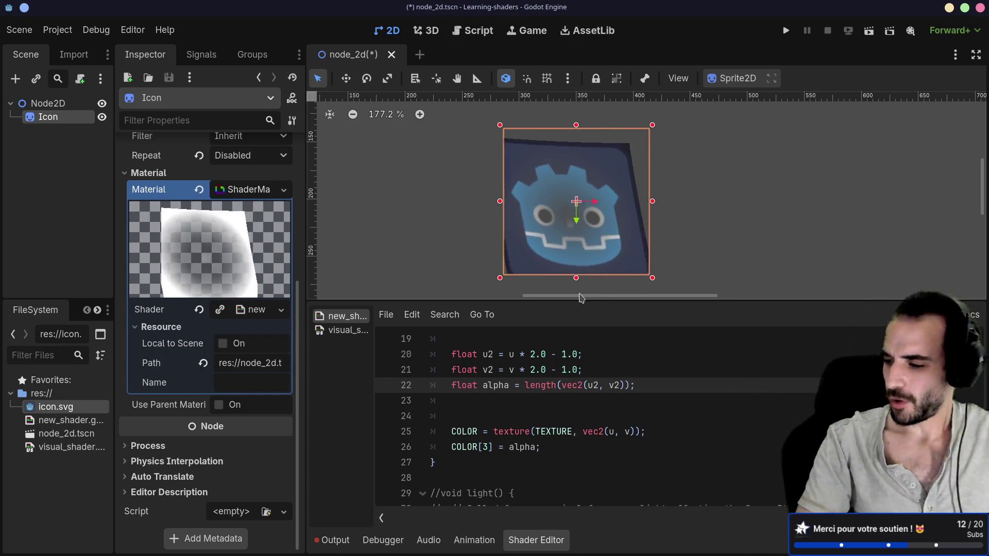
{"action": "key", "text": "ctrl+super+Right"}
{"action": "key", "text": "super"}
{"action": "key", "text": "super"}
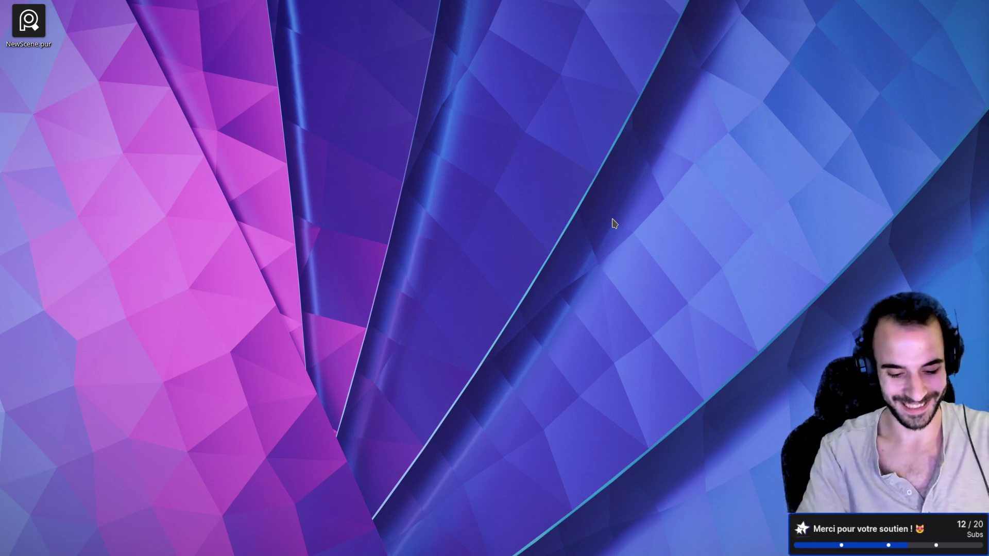
Search the application launcher for 'shader', then dismiss it.
{"action": "key", "text": "super"}
{"action": "type", "text": "shader"}
{"action": "key", "text": "Escape"}
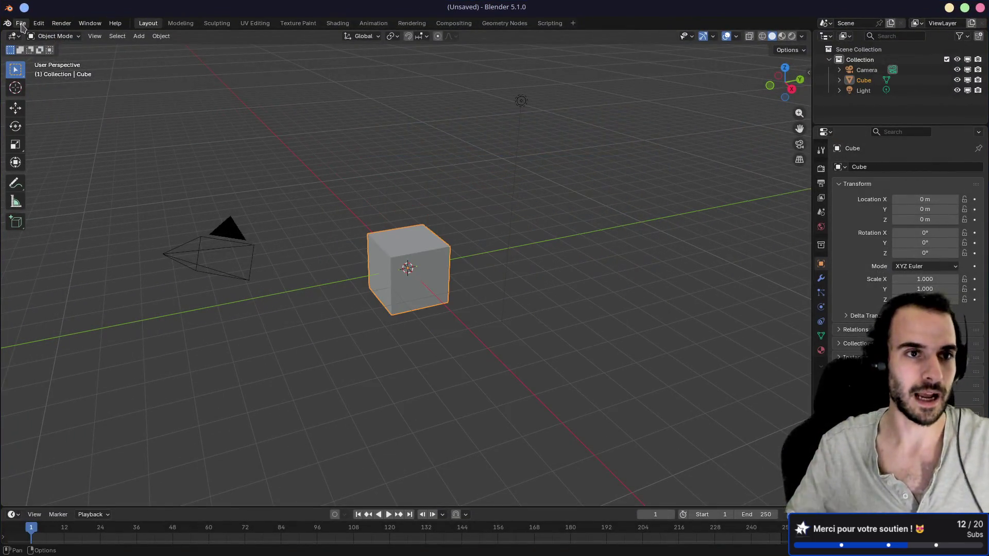
Dismiss the Blender splash and open Character - LowPoly - Female2.blend from recent files.
{"action": "left_click", "coordinate": [18, 31]}
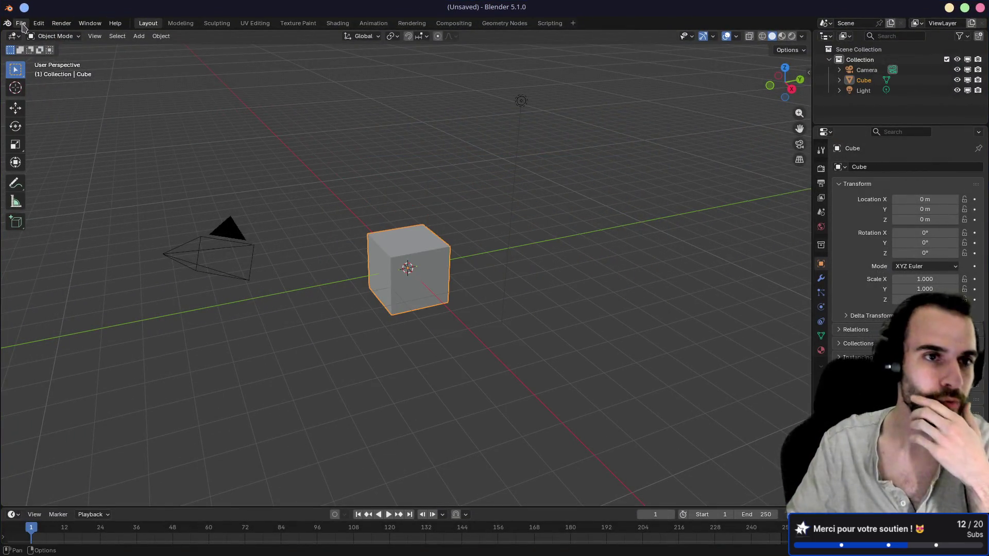
{"action": "left_click", "coordinate": [22, 25]}
{"action": "mouse_move", "coordinate": [66, 77]}
{"action": "mouse_move", "coordinate": [71, 55]}
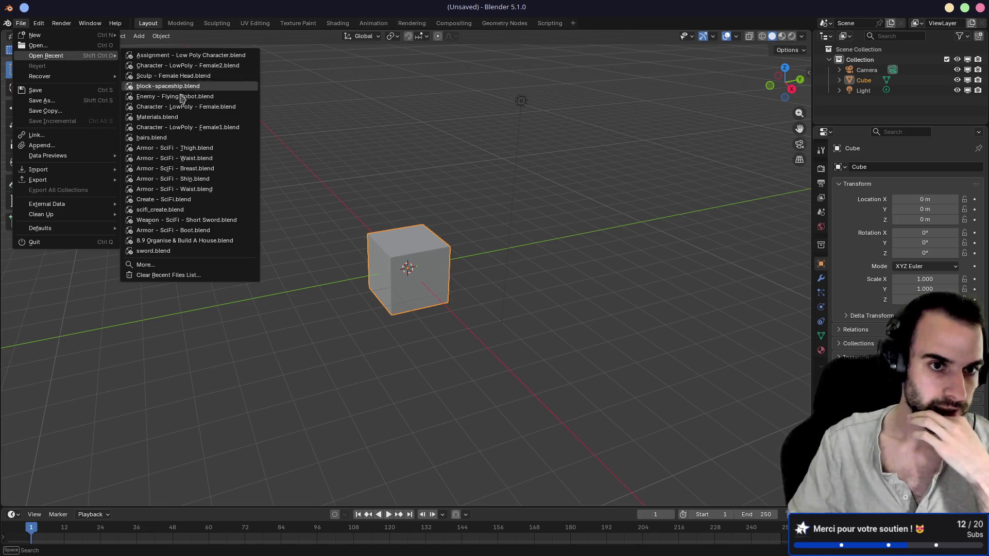
{"action": "left_click", "coordinate": [186, 66]}
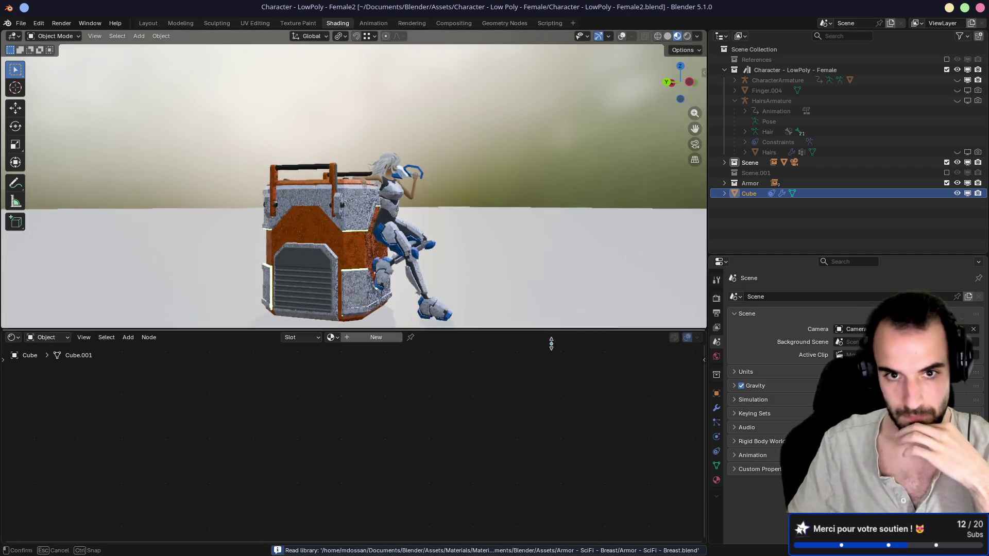
Zoom and orbit around the crate and seated character before switching to the Godot docs.
{"action": "scroll", "coordinate": [478, 327], "scroll_direction": "up", "scroll_amount": 5}
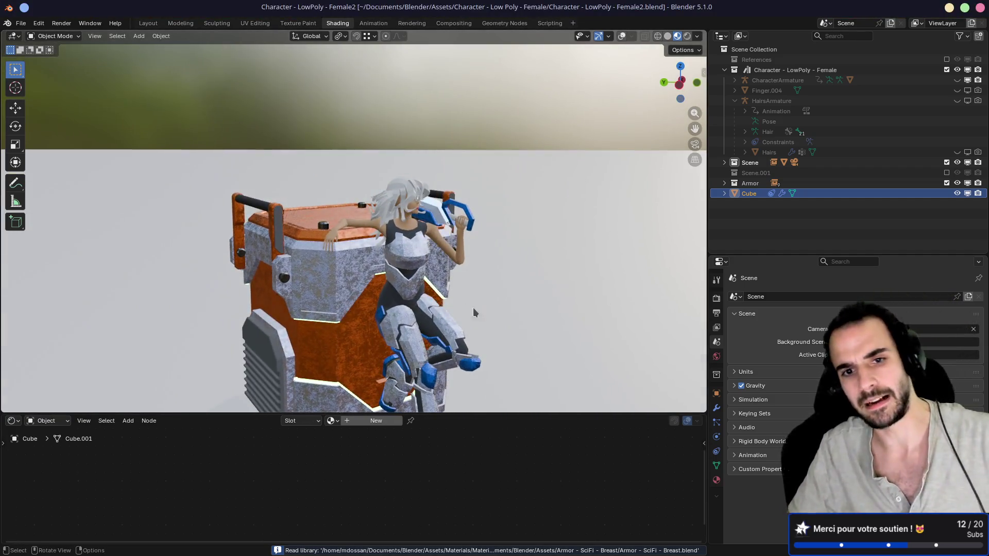
{"action": "mouse_move", "coordinate": [475, 220]}
{"action": "left_mouse_down"}
{"action": "mouse_move", "coordinate": [273, 228]}
{"action": "mouse_move", "coordinate": [450, 229]}
{"action": "left_mouse_up"}
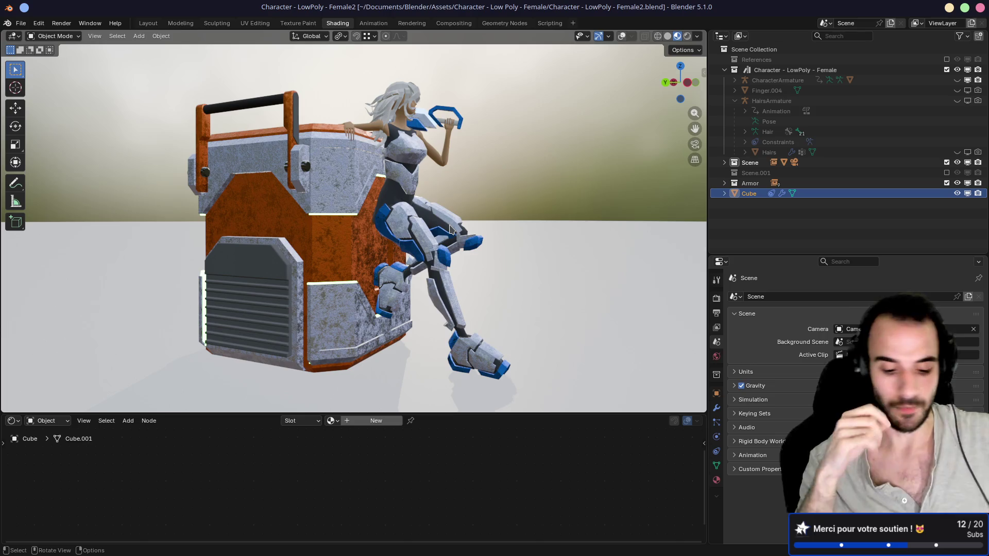
{"action": "key", "text": "super+2"}
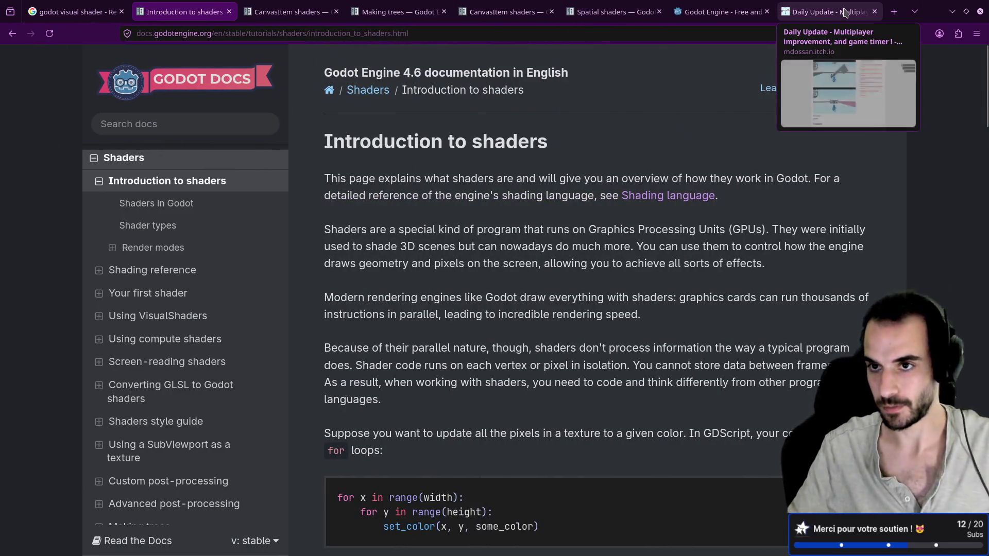
Scroll through the itch.io Daily Update multiplayer devlog, then return to Blender.
{"action": "left_click", "coordinate": [830, 12]}
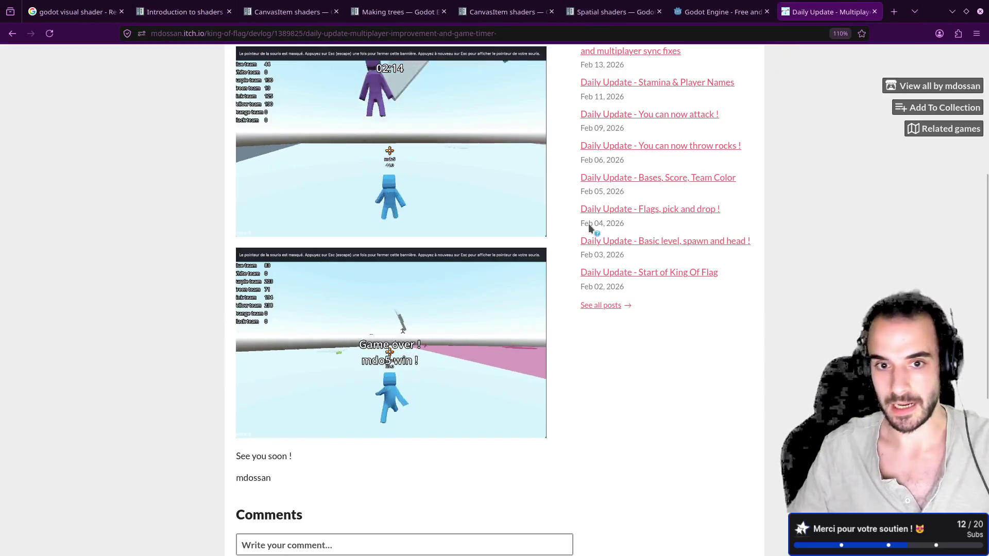
{"action": "scroll", "coordinate": [477, 339], "scroll_direction": "up", "scroll_amount": 3}
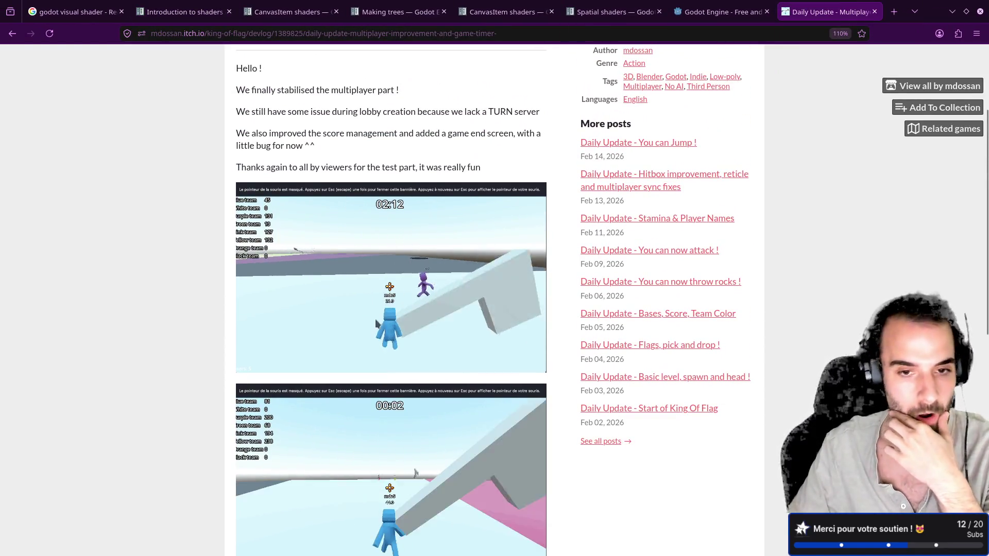
{"action": "scroll", "coordinate": [433, 309], "scroll_direction": "down", "scroll_amount": 4}
{"action": "scroll", "coordinate": [443, 289], "scroll_direction": "up", "scroll_amount": 2}
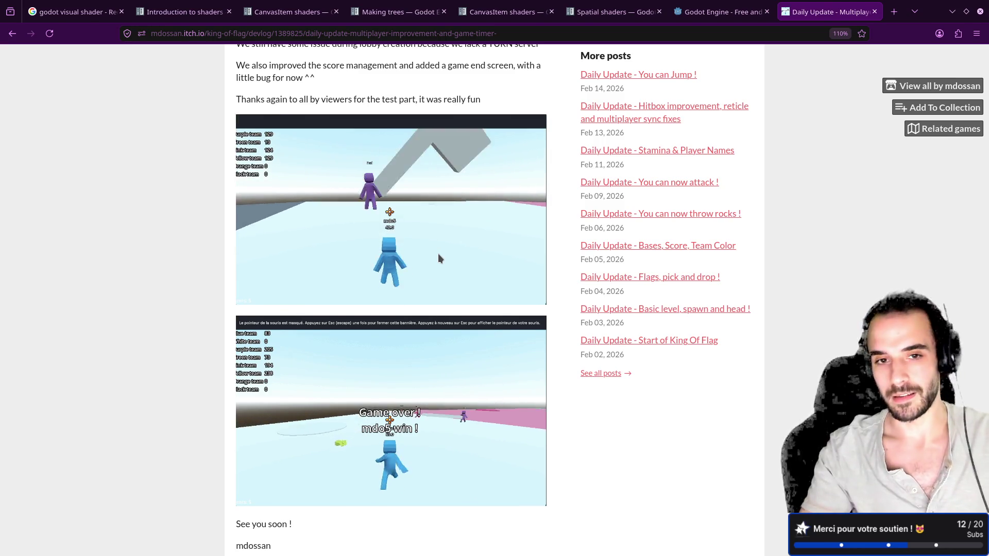
{"action": "key", "text": "alt+Tab"}
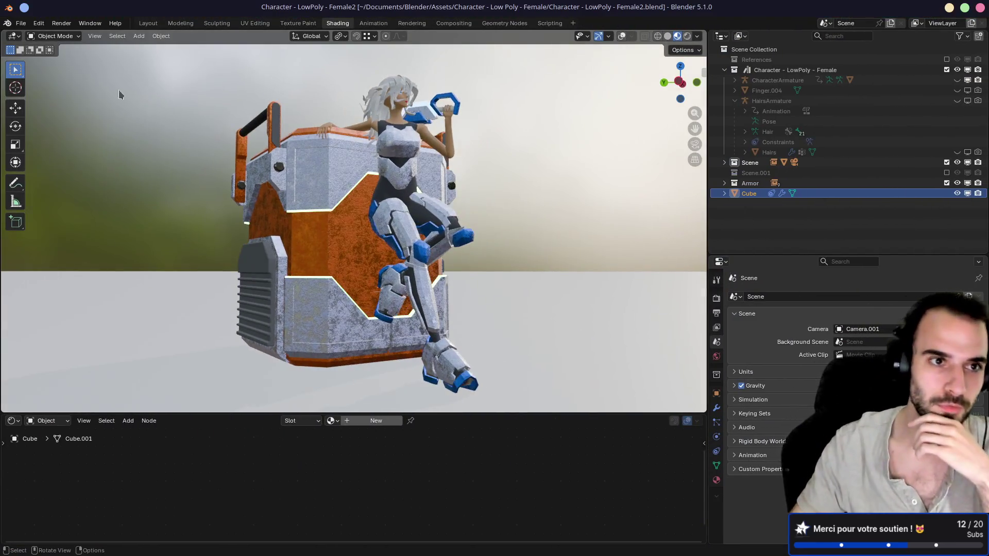
Open the recent file Assignment - Low Poly Character.blend.
{"action": "left_click", "coordinate": [21, 24]}
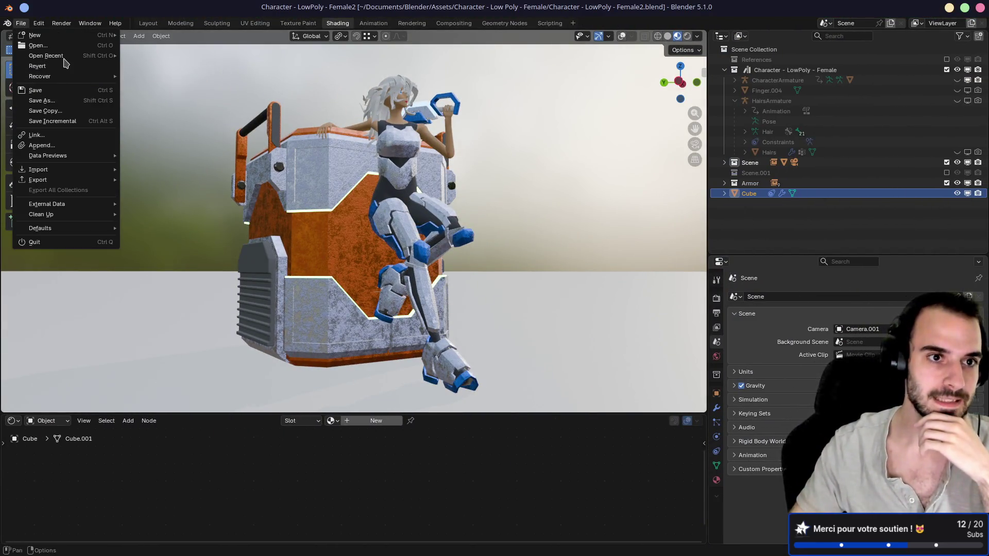
{"action": "mouse_move", "coordinate": [66, 61]}
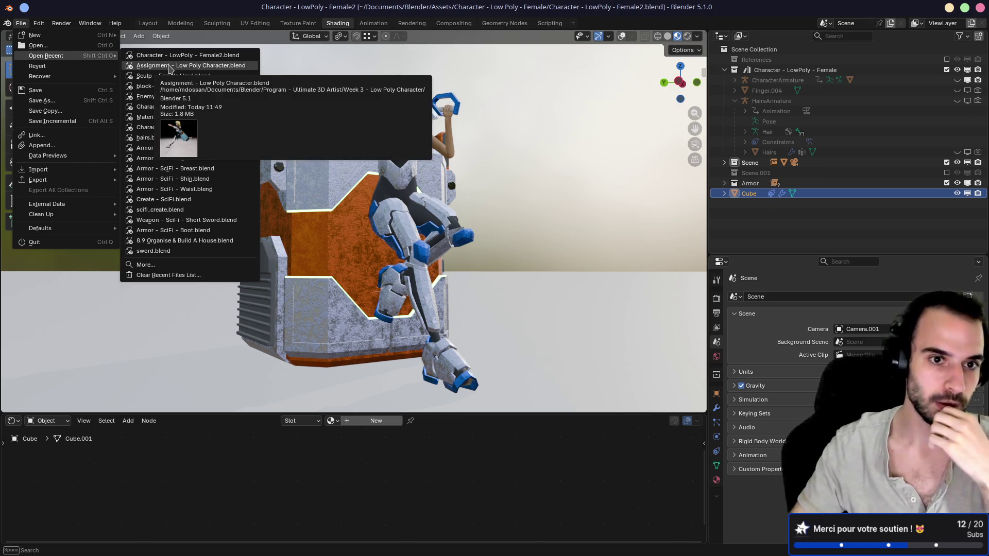
{"action": "left_click", "coordinate": [170, 66]}
Play the character's running animation in Rendered shading, orbiting around its legs, shoulder and arm.
{"action": "left_click", "coordinate": [706, 36]}
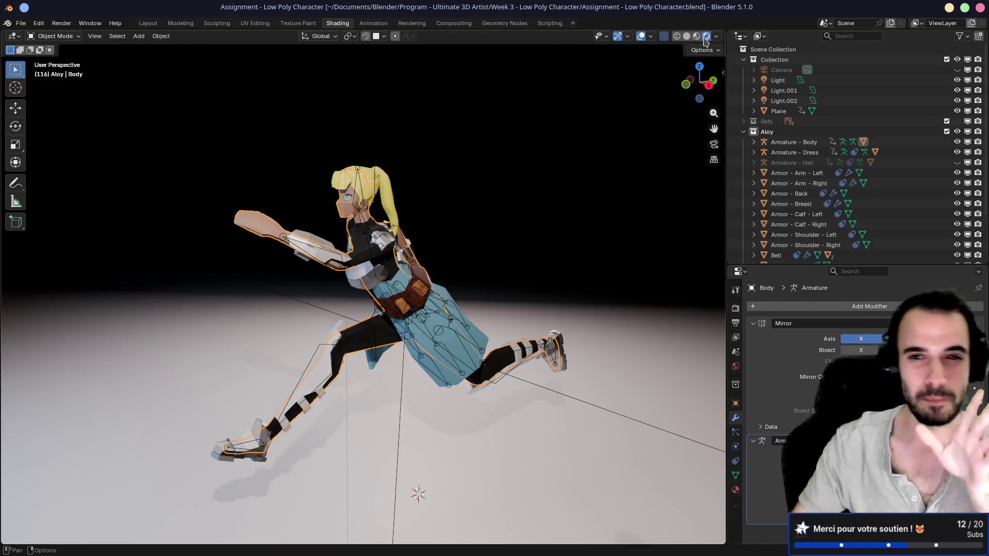
{"action": "key", "text": "space"}
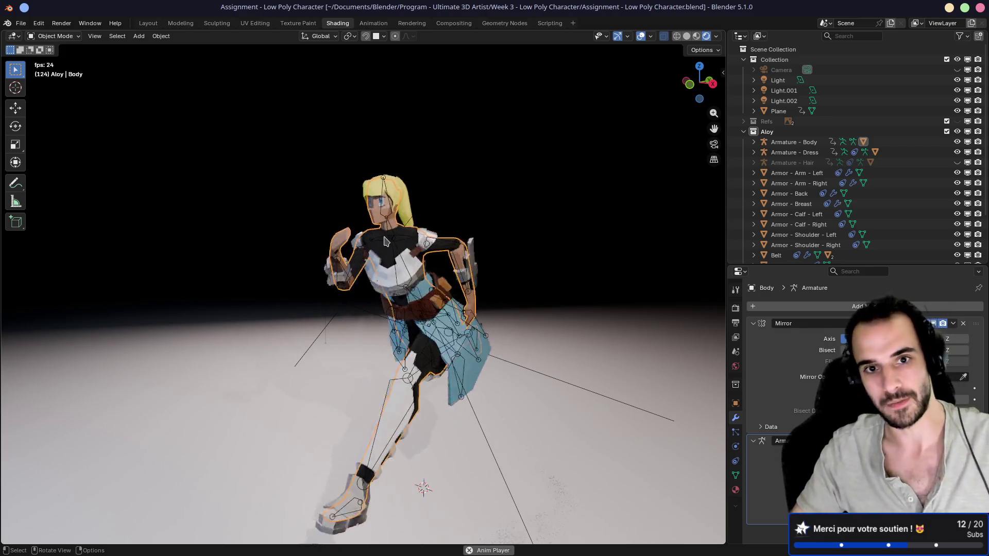
{"action": "left_click_drag", "start_coordinate": [434, 235], "coordinate": [499, 243]}
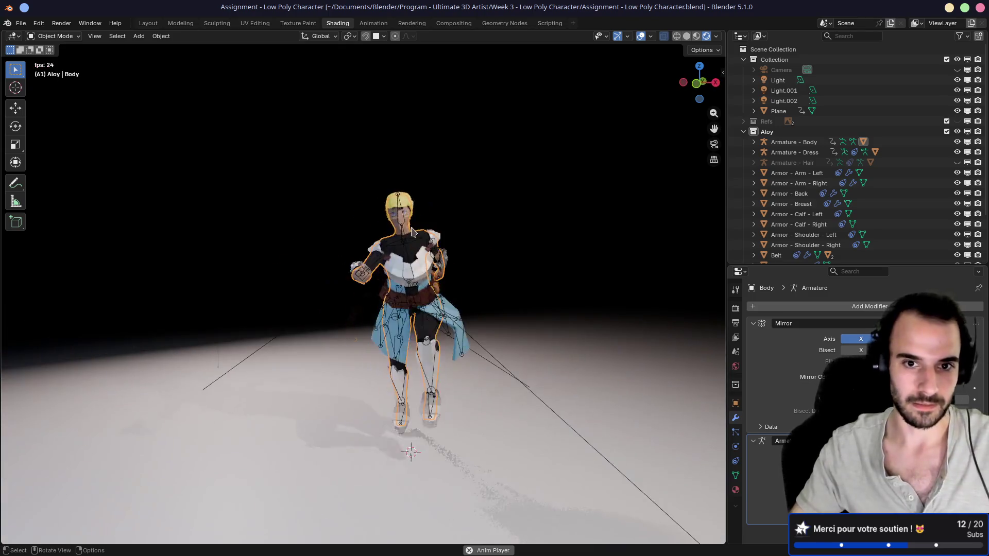
{"action": "scroll", "coordinate": [384, 218], "scroll_direction": "up", "scroll_amount": 5}
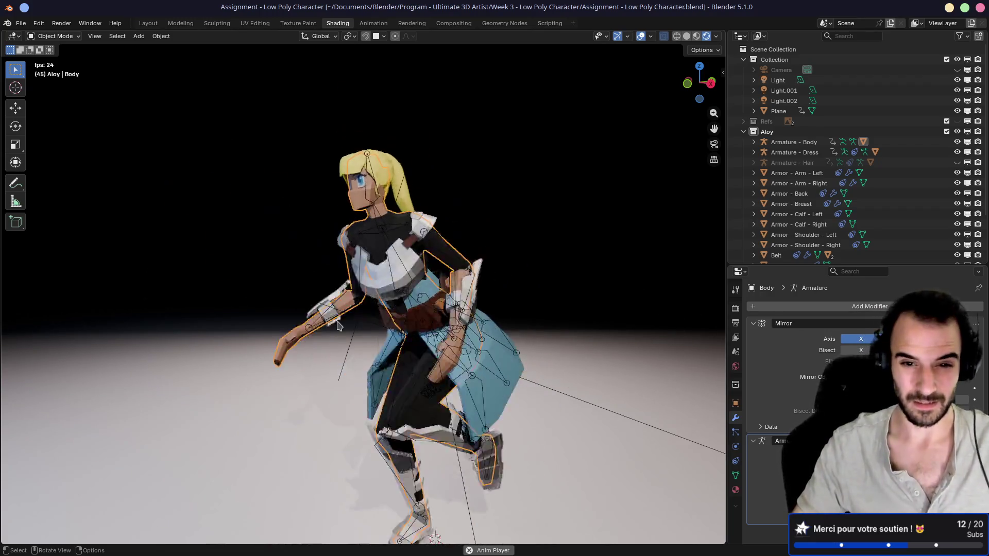
{"action": "left_click_drag", "start_coordinate": [315, 333], "coordinate": [347, 382]}
{"action": "key", "text": "space"}
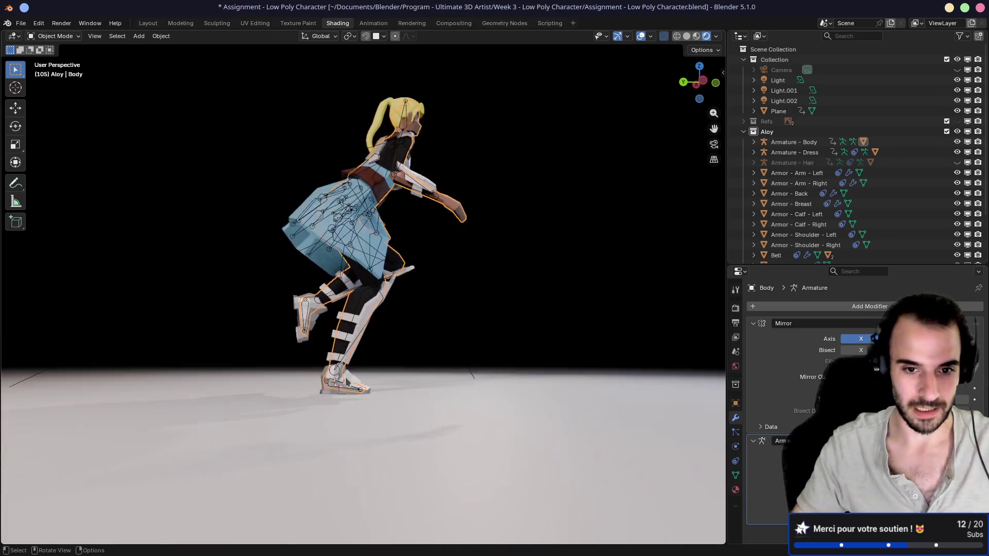
{"action": "scroll", "coordinate": [346, 382], "scroll_direction": "up", "scroll_amount": 5}
{"action": "left_click_drag", "start_coordinate": [343, 325], "coordinate": [435, 324]}
{"action": "left_click_drag", "start_coordinate": [299, 287], "coordinate": [375, 285]}
{"action": "scroll", "coordinate": [375, 285], "scroll_direction": "up", "scroll_amount": 3}
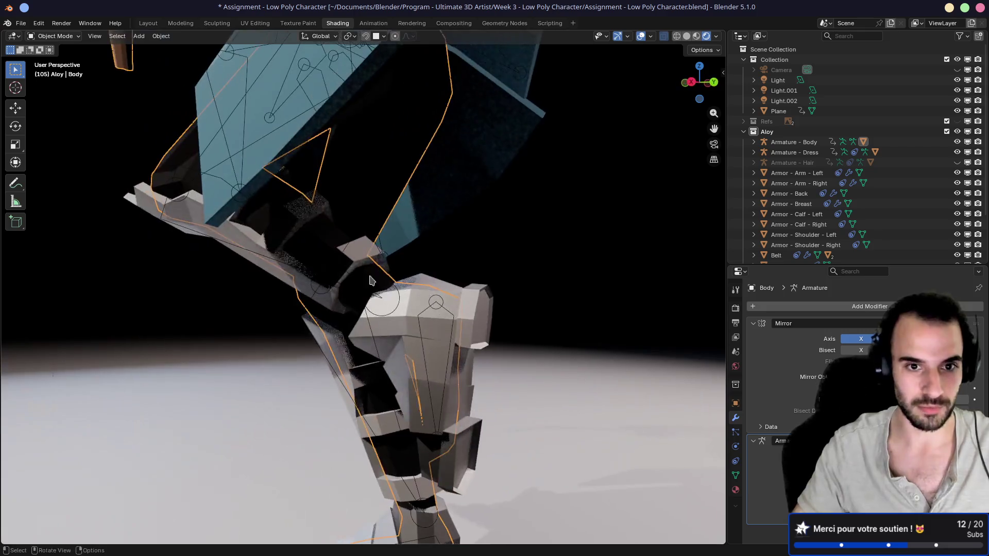
{"action": "scroll", "coordinate": [375, 285], "scroll_direction": "down", "scroll_amount": 6}
{"action": "mouse_move", "coordinate": [283, 214]}
{"action": "left_mouse_down"}
{"action": "mouse_move", "coordinate": [423, 237]}
{"action": "mouse_move", "coordinate": [346, 249]}
{"action": "mouse_move", "coordinate": [358, 286]}
{"action": "mouse_move", "coordinate": [289, 264]}
{"action": "mouse_move", "coordinate": [447, 310]}
{"action": "mouse_move", "coordinate": [353, 307]}
{"action": "mouse_move", "coordinate": [363, 308]}
{"action": "left_mouse_up"}
{"action": "scroll", "coordinate": [396, 232], "scroll_direction": "up", "scroll_amount": 3}
{"action": "scroll", "coordinate": [359, 287], "scroll_direction": "up", "scroll_amount": 3}
{"action": "scroll", "coordinate": [359, 287], "scroll_direction": "up", "scroll_amount": 4}
{"action": "scroll", "coordinate": [353, 307], "scroll_direction": "down", "scroll_amount": 4}
{"action": "scroll", "coordinate": [352, 307], "scroll_direction": "up", "scroll_amount": 6}
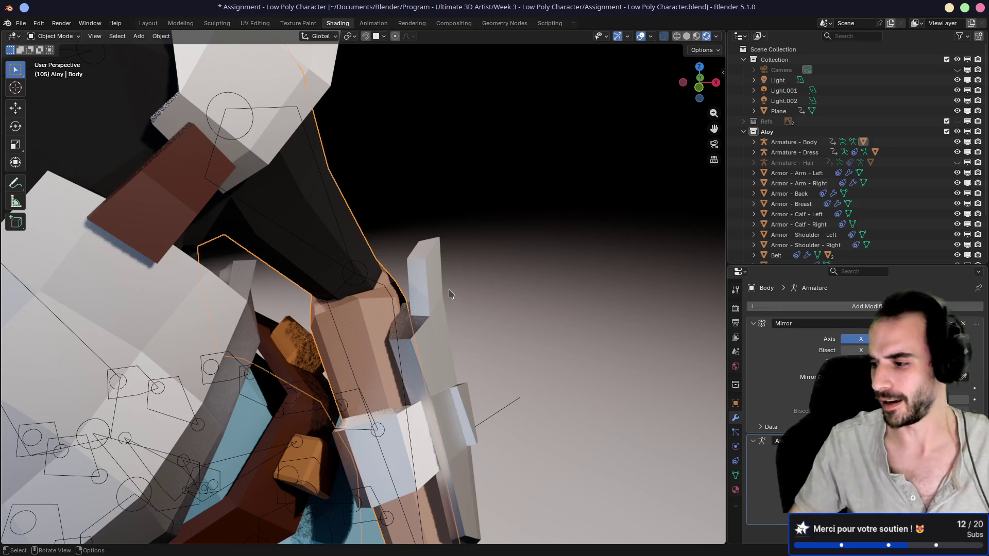
{"action": "left_click_drag", "start_coordinate": [448, 294], "coordinate": [340, 300]}
{"action": "scroll", "coordinate": [340, 301], "scroll_direction": "down", "scroll_amount": 2}
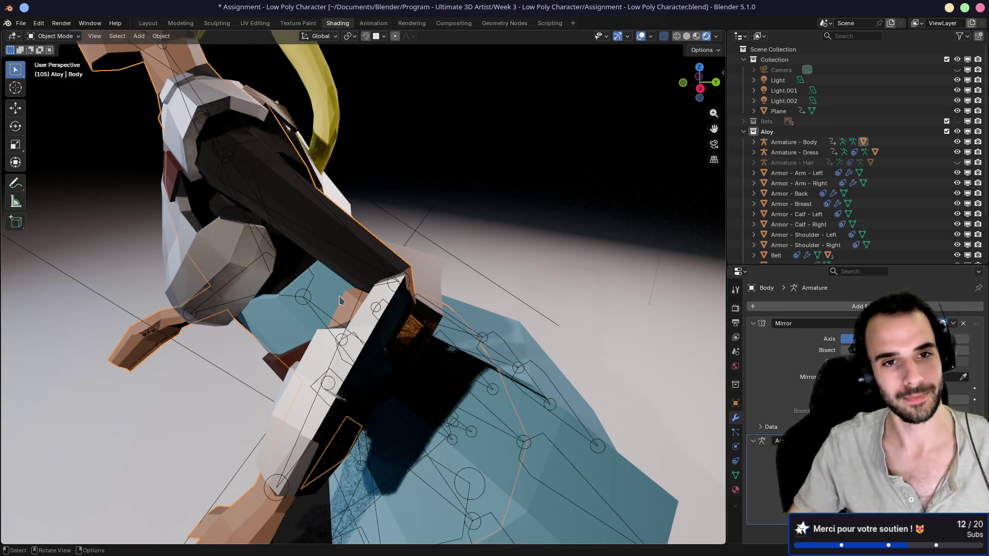
{"action": "scroll", "coordinate": [391, 225], "scroll_direction": "down", "scroll_amount": 2}
Save Assignment - Low Poly Character.blend and close Blender.
{"action": "key", "text": "ctrl+s"}
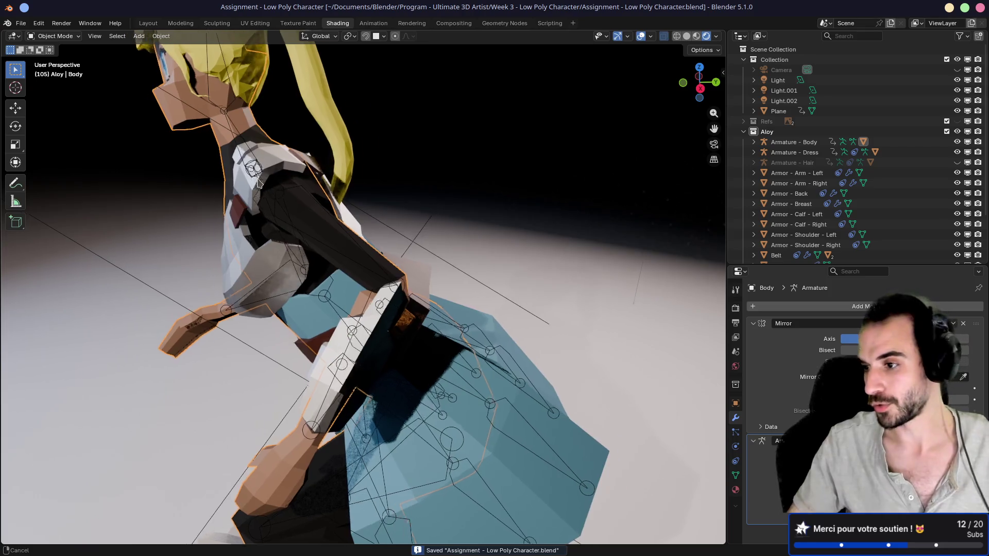
{"action": "left_click_drag", "start_coordinate": [249, 177], "coordinate": [352, 179]}
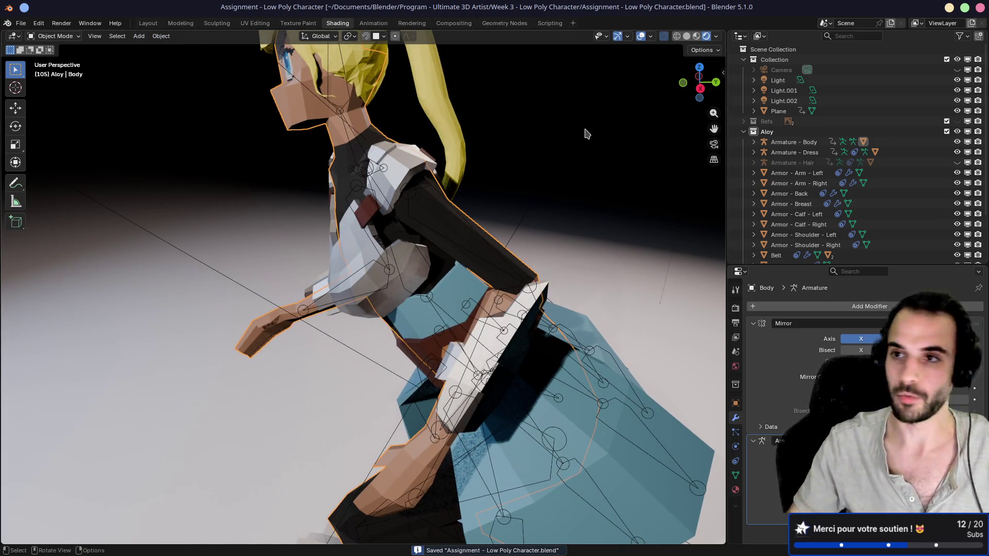
{"action": "left_click", "coordinate": [980, 7]}
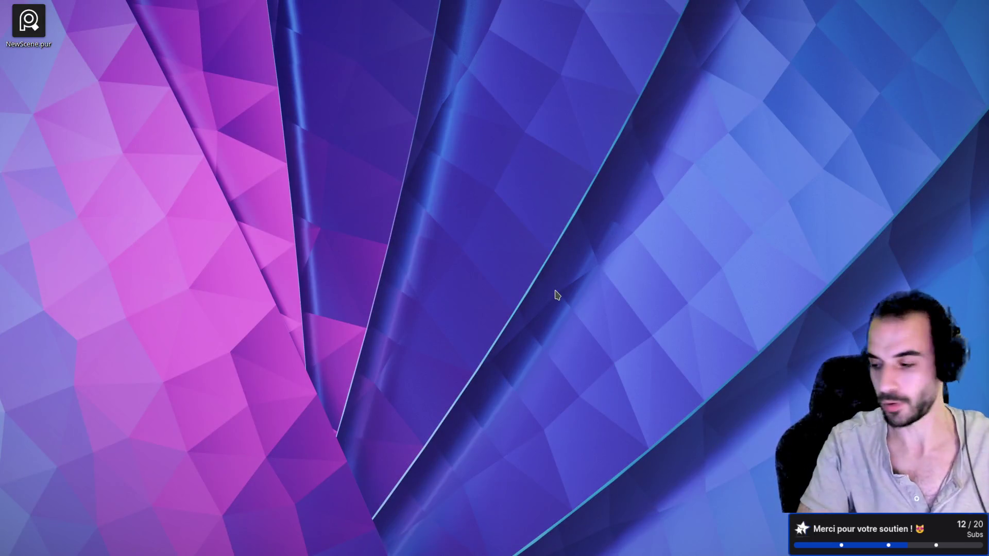
In the browser, open the TomatoClicker game from the creator's itch.io profile.
{"action": "key", "text": "alt+Tab"}
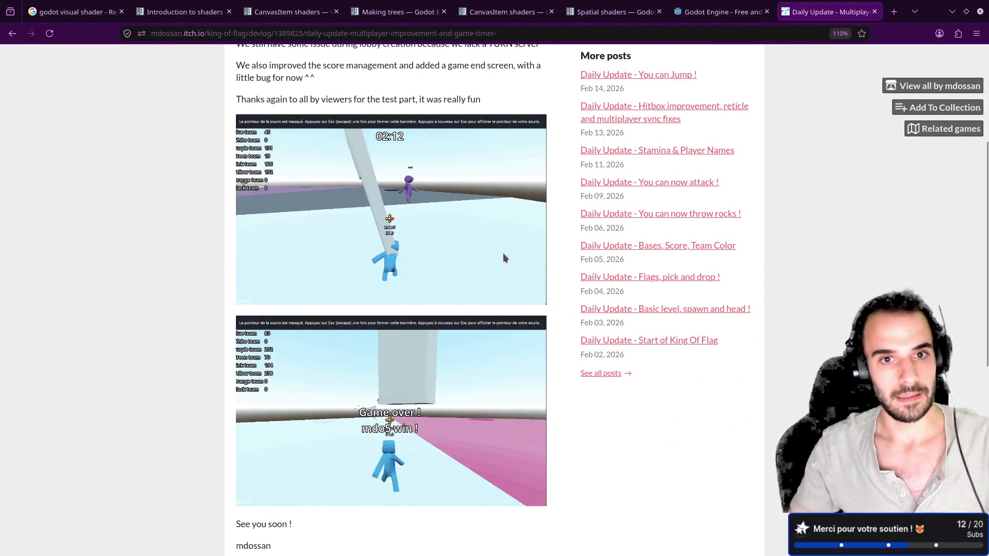
{"action": "scroll", "coordinate": [520, 263], "scroll_direction": "up", "scroll_amount": 5}
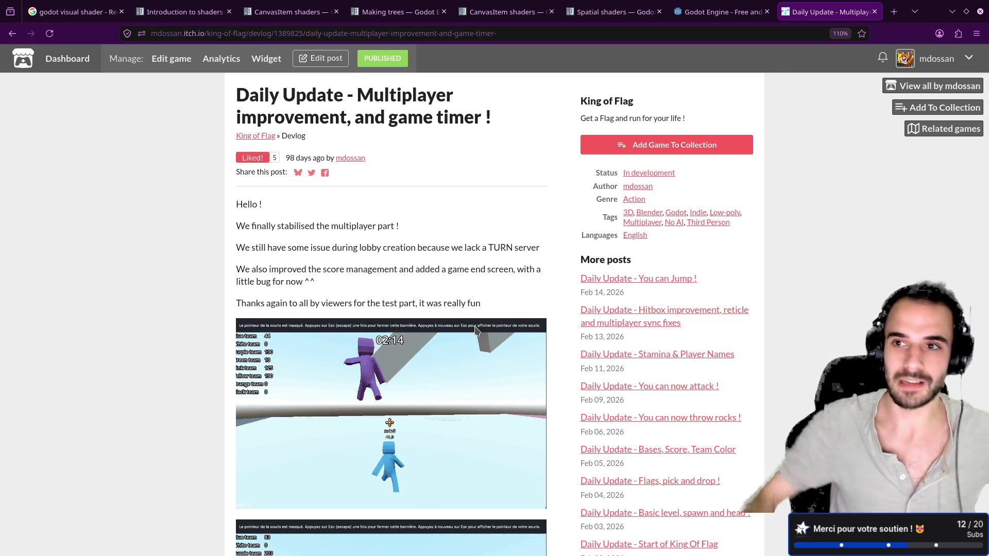
{"action": "left_click", "coordinate": [910, 86]}
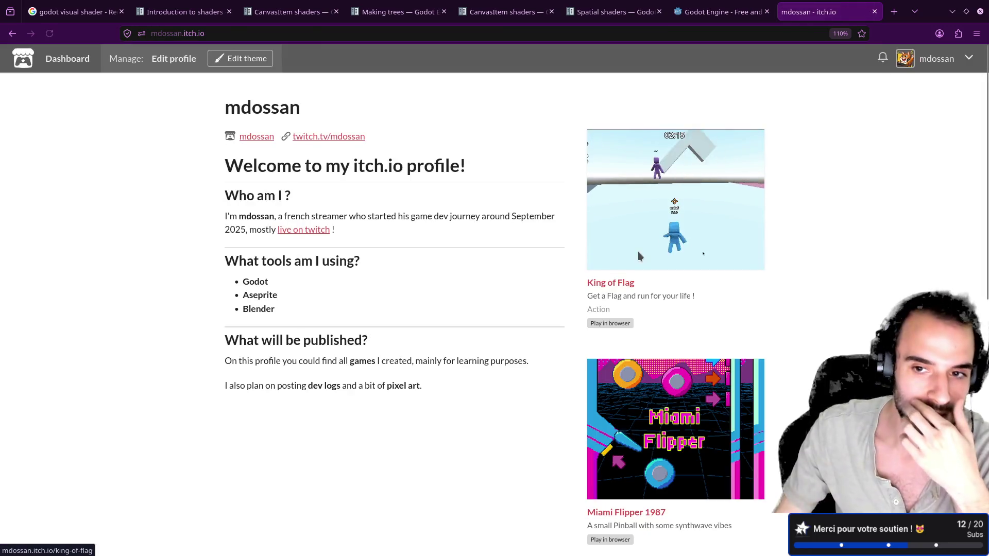
{"action": "scroll", "coordinate": [638, 256], "scroll_direction": "down", "scroll_amount": 3}
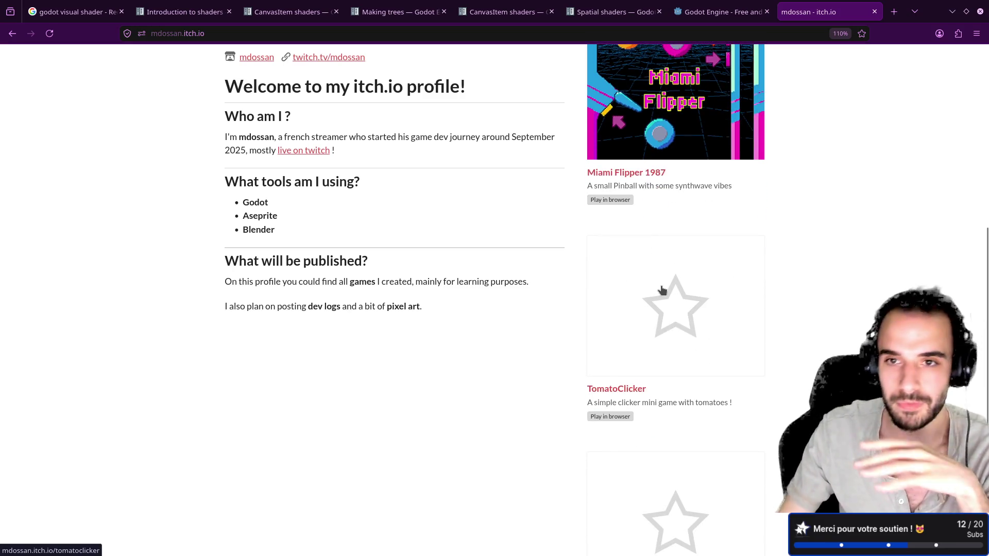
{"action": "scroll", "coordinate": [662, 290], "scroll_direction": "down", "scroll_amount": 3}
{"action": "left_click", "coordinate": [675, 236]}
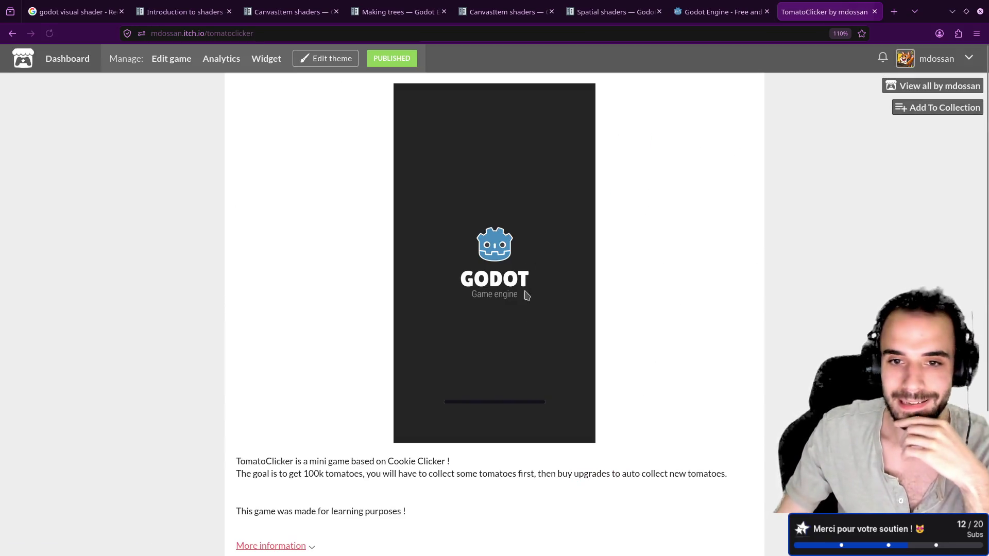
Harvest tomatoes in TomatoClicker and buy two Ketchup upgrades.
{"action": "left_click", "coordinate": [499, 238]}
{"action": "left_click", "coordinate": [498, 238]}
{"action": "left_click", "coordinate": [498, 238]}
{"action": "left_click", "coordinate": [499, 238]}
{"action": "left_click", "coordinate": [500, 237]}
{"action": "left_click", "coordinate": [500, 237]}
{"action": "left_click", "coordinate": [500, 237]}
{"action": "left_click", "coordinate": [498, 237]}
{"action": "left_click", "coordinate": [499, 237]}
{"action": "left_click", "coordinate": [499, 237]}
{"action": "left_click", "coordinate": [464, 325]}
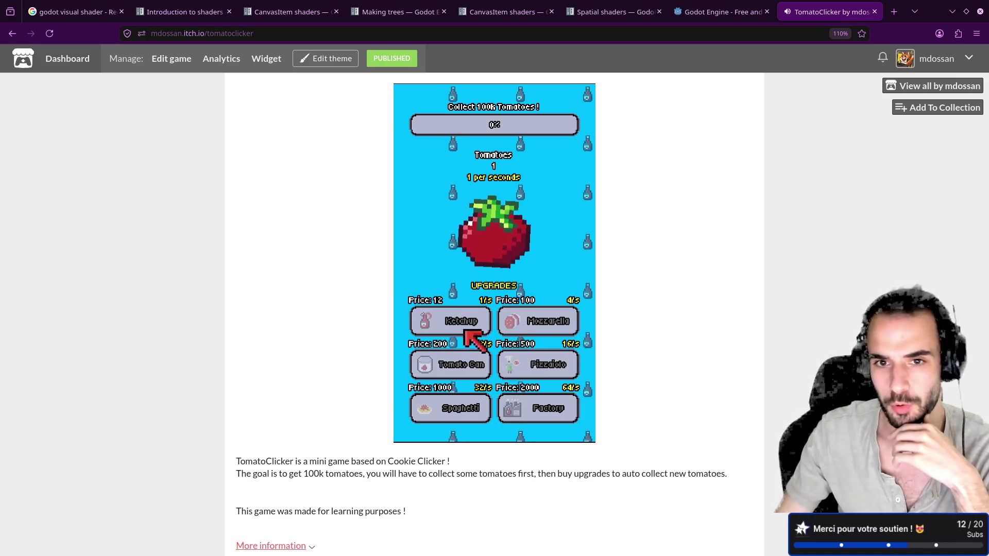
{"action": "left_click", "coordinate": [496, 212]}
{"action": "left_click", "coordinate": [496, 211]}
{"action": "left_click", "coordinate": [492, 237]}
{"action": "left_click", "coordinate": [492, 237]}
{"action": "left_click", "coordinate": [490, 251]}
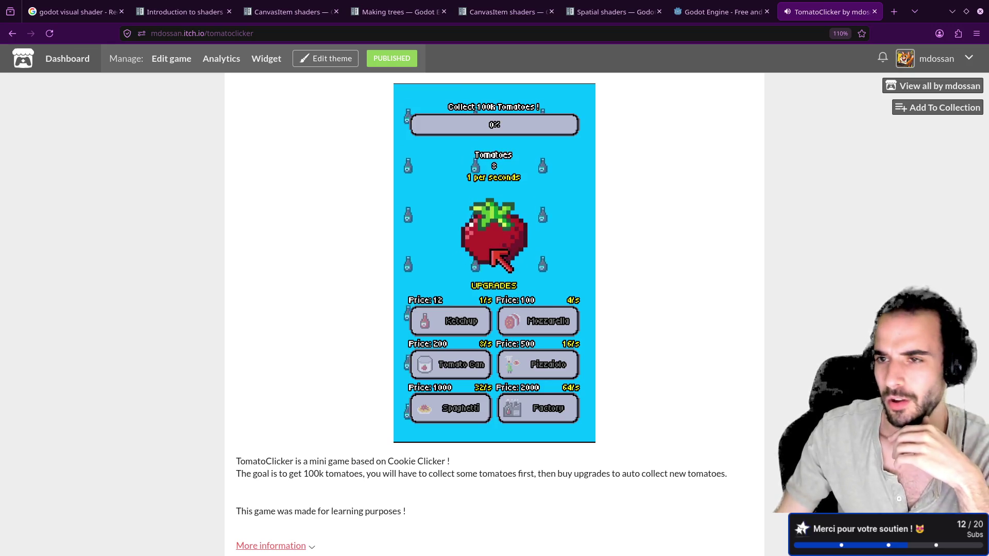
{"action": "left_click", "coordinate": [492, 247]}
{"action": "left_click", "coordinate": [493, 244]}
{"action": "left_click", "coordinate": [495, 243]}
{"action": "left_click", "coordinate": [456, 322]}
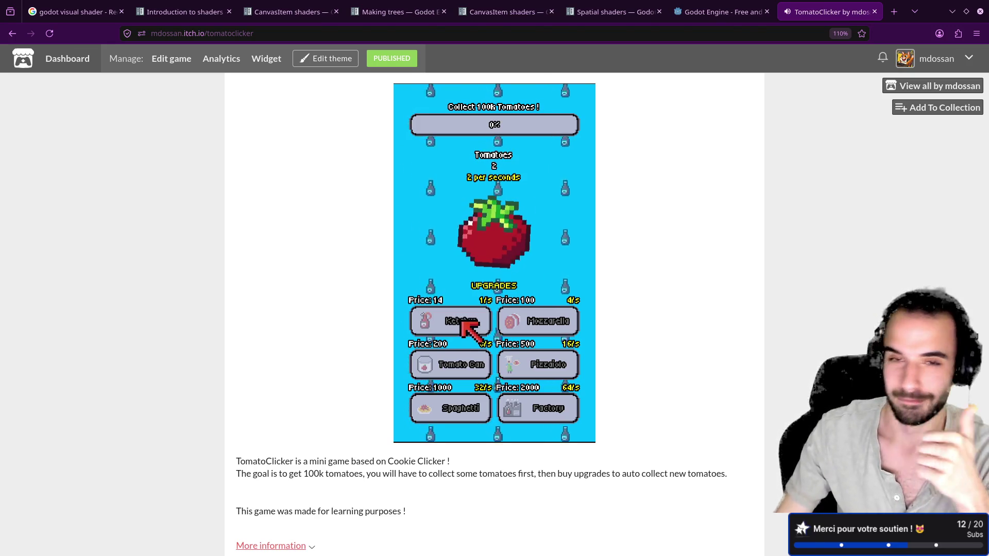
Open Miami Flipper 1987 from the developer's game list, then close its tab.
{"action": "left_click", "coordinate": [935, 86]}
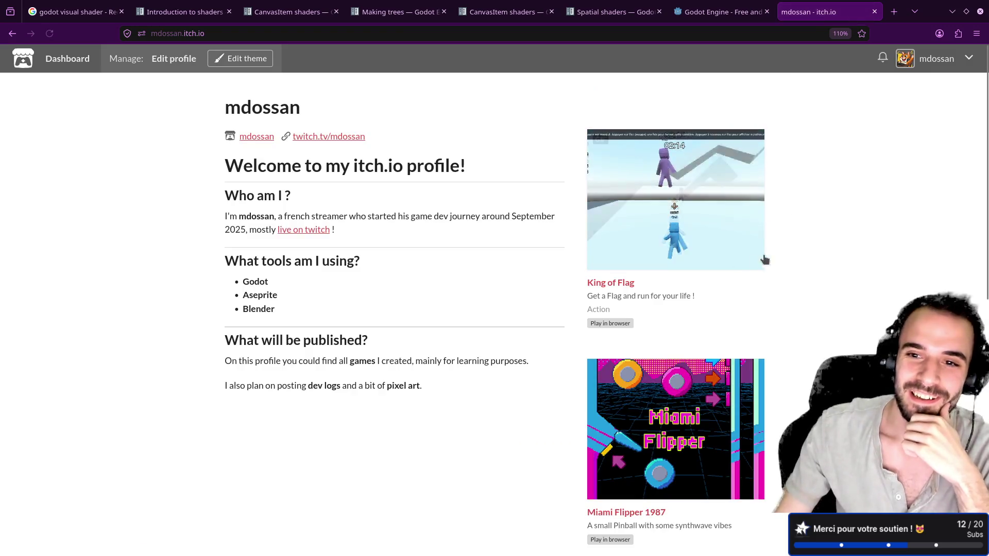
{"action": "scroll", "coordinate": [757, 265], "scroll_direction": "down", "scroll_amount": 4}
{"action": "left_click", "coordinate": [750, 257]}
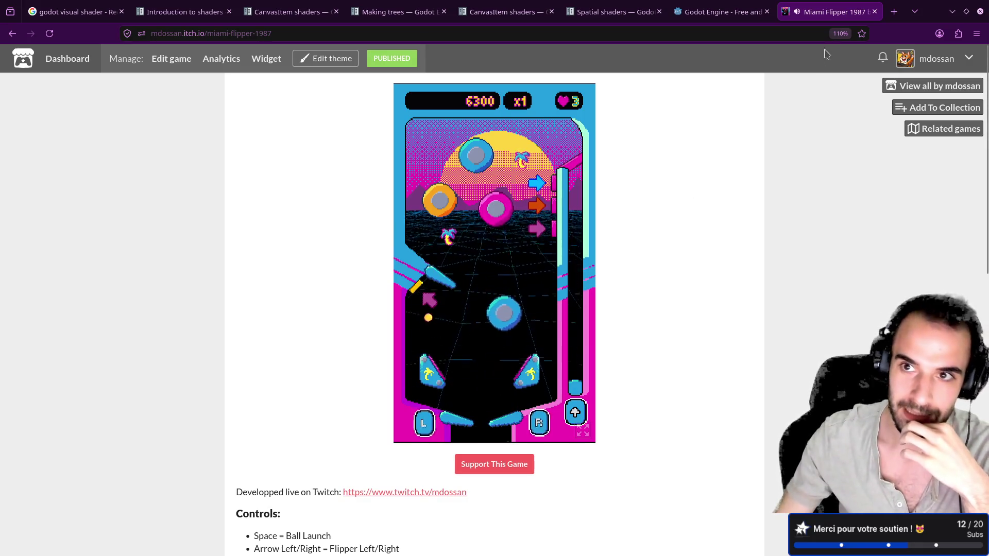
{"action": "left_click", "coordinate": [875, 11]}
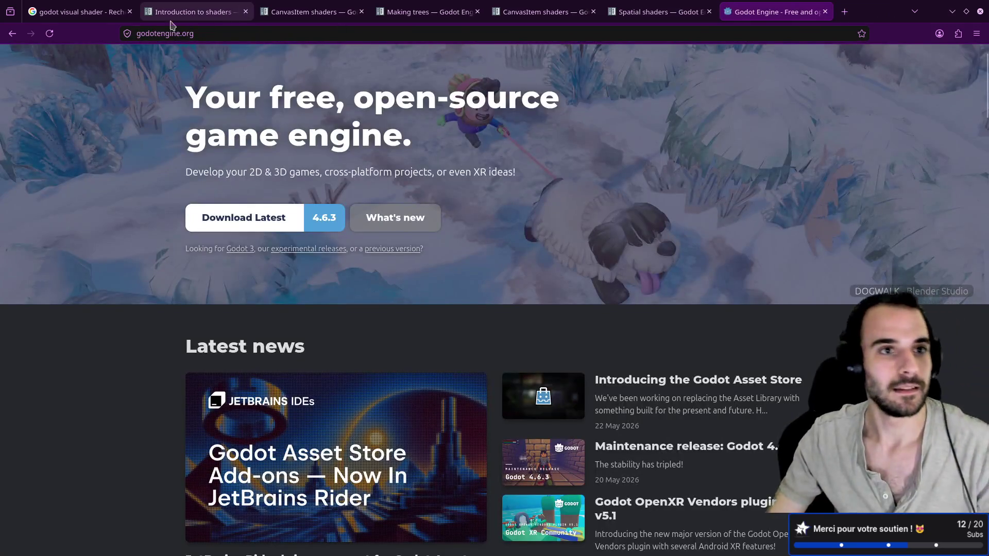
Glance at the Introduction to shaders page and 'godot visual shader' results, then return to Godot.
{"action": "left_click", "coordinate": [194, 11]}
{"action": "left_click", "coordinate": [92, 13]}
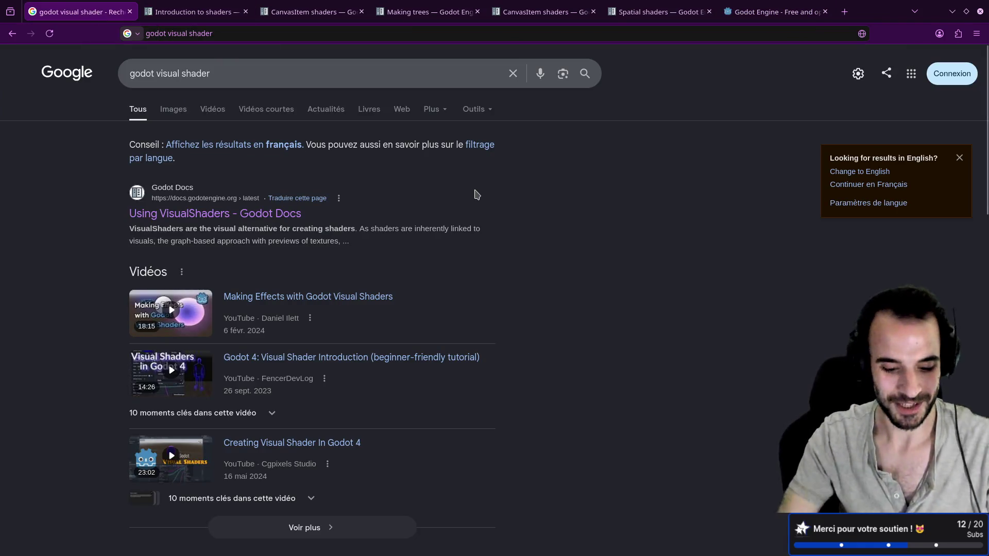
{"action": "key", "text": "alt+Tab"}
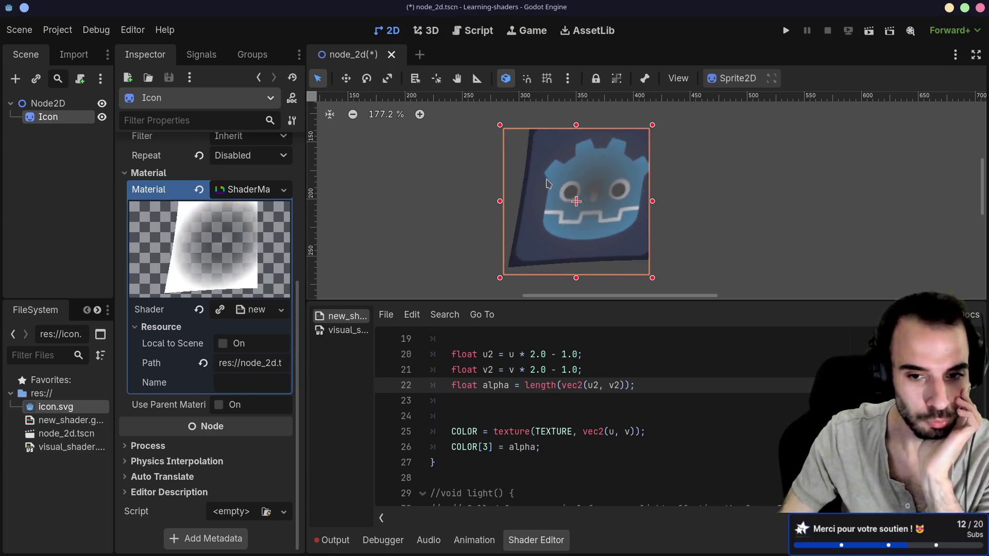
Delete the empty line 7 at the start of fragment() in the shader editor.
{"action": "left_click_drag", "start_coordinate": [591, 296], "coordinate": [583, 298]}
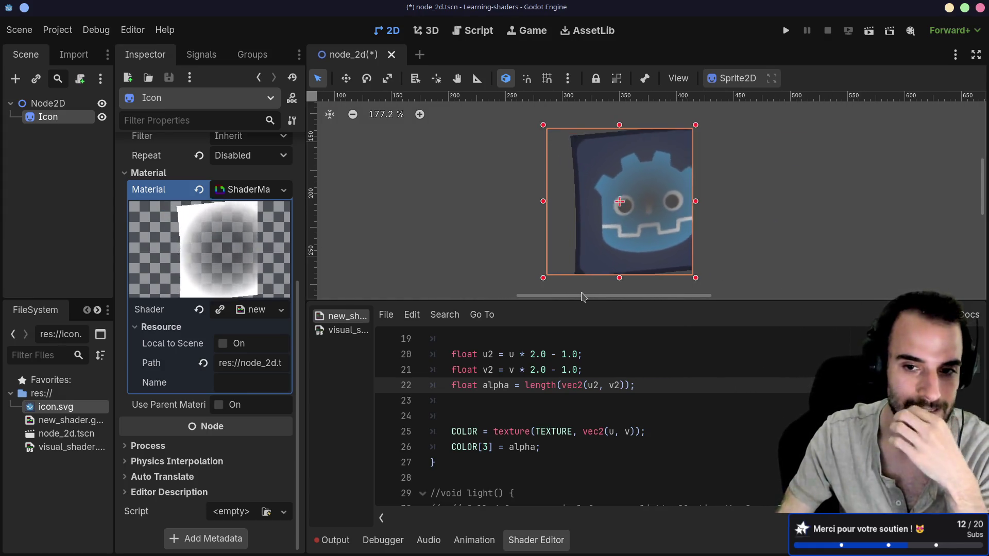
{"action": "mouse_move", "coordinate": [723, 300]}
{"action": "left_mouse_down"}
{"action": "mouse_move", "coordinate": [722, 281]}
{"action": "mouse_move", "coordinate": [722, 291]}
{"action": "left_mouse_up"}
{"action": "scroll", "coordinate": [592, 384], "scroll_direction": "up", "scroll_amount": 5}
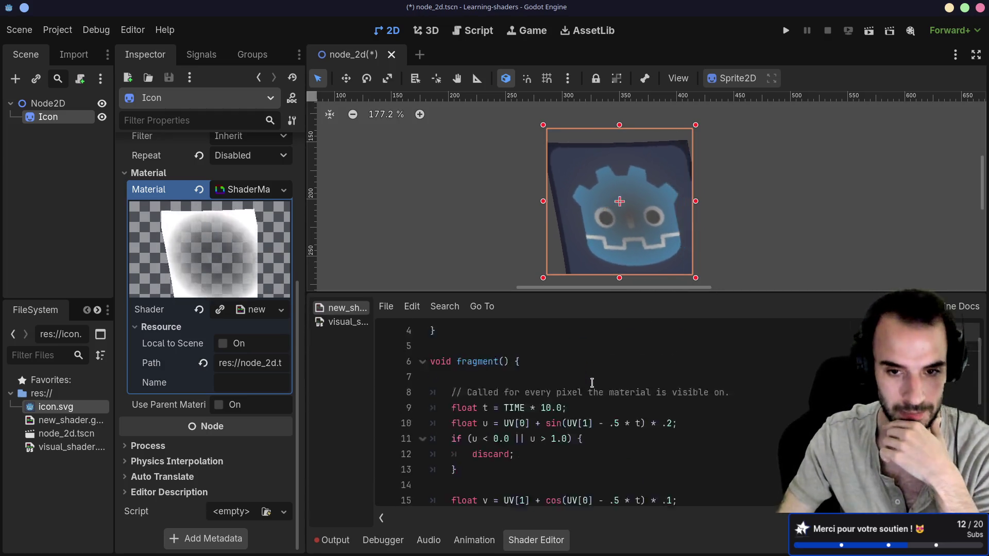
{"action": "scroll", "coordinate": [592, 383], "scroll_direction": "up", "scroll_amount": 2}
{"action": "left_click", "coordinate": [471, 423]}
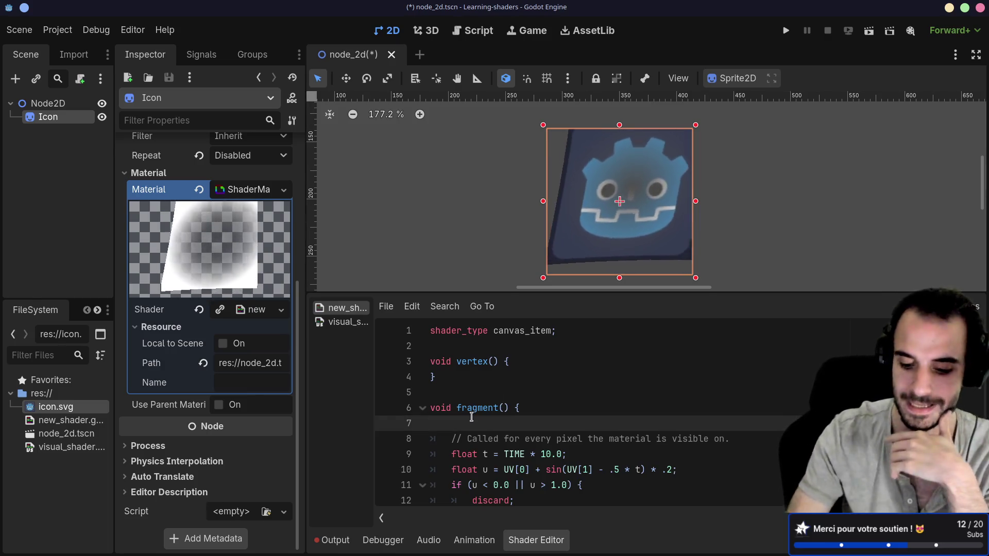
{"action": "key", "text": "BackSpace"}
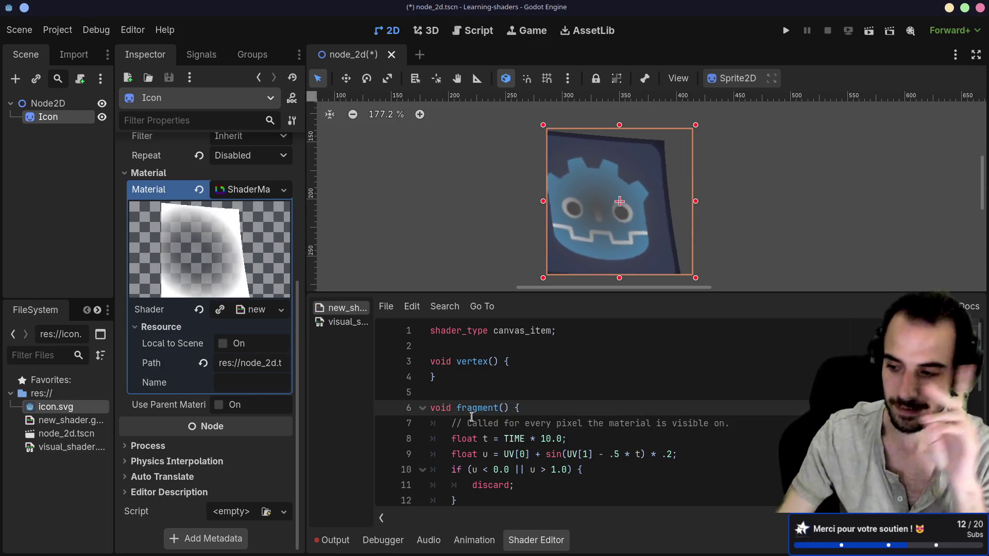
Scroll through the shader code, then minimize the Godot editor to the desktop.
{"action": "scroll", "coordinate": [553, 426], "scroll_direction": "down", "scroll_amount": 2}
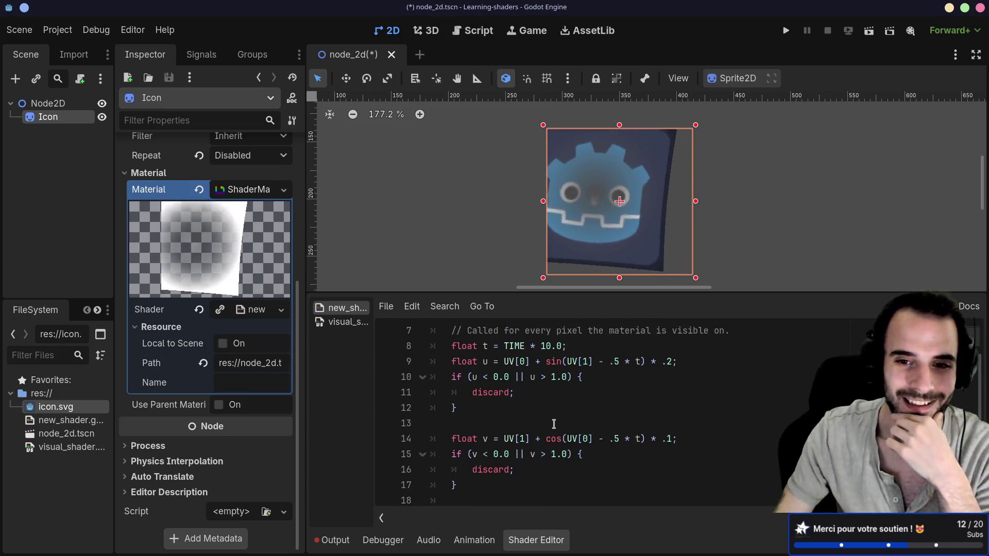
{"action": "scroll", "coordinate": [554, 424], "scroll_direction": "down", "scroll_amount": 1}
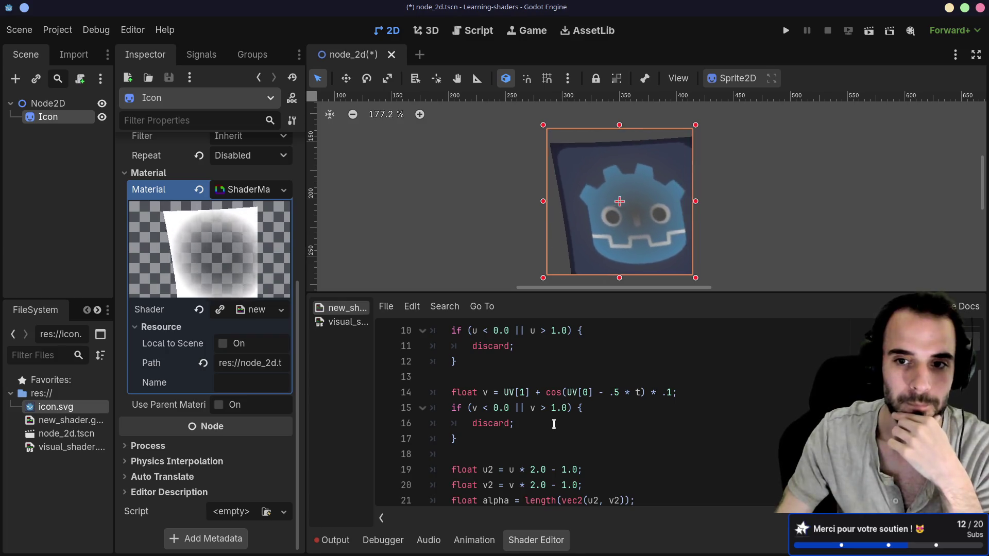
{"action": "scroll", "coordinate": [572, 332], "scroll_direction": "down", "scroll_amount": 1}
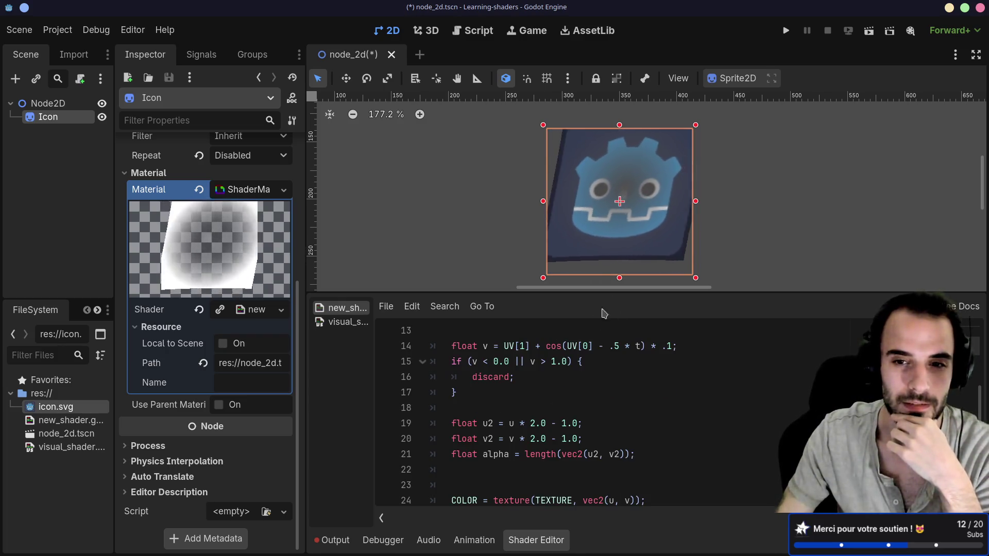
{"action": "scroll", "coordinate": [579, 363], "scroll_direction": "down", "scroll_amount": 2}
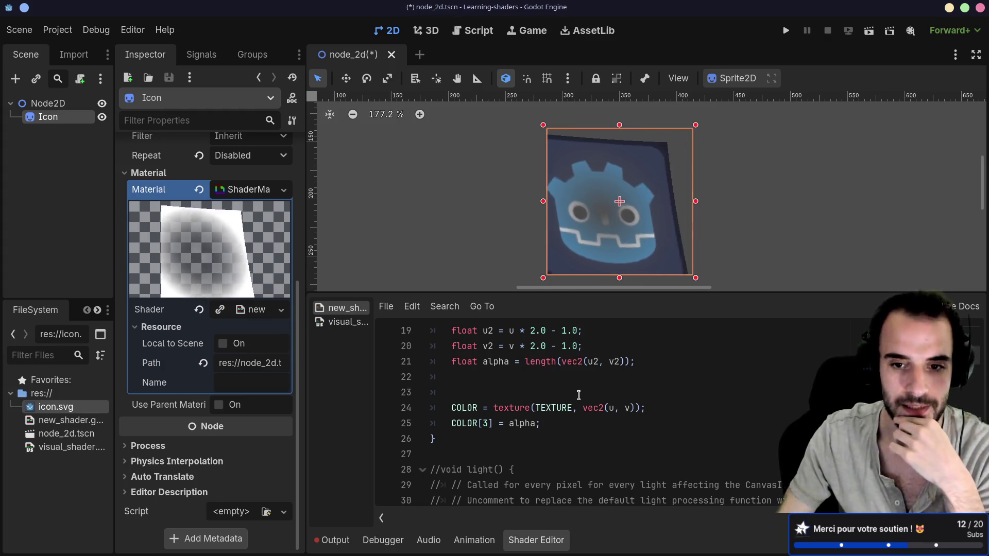
{"action": "scroll", "coordinate": [579, 395], "scroll_direction": "up", "scroll_amount": 2}
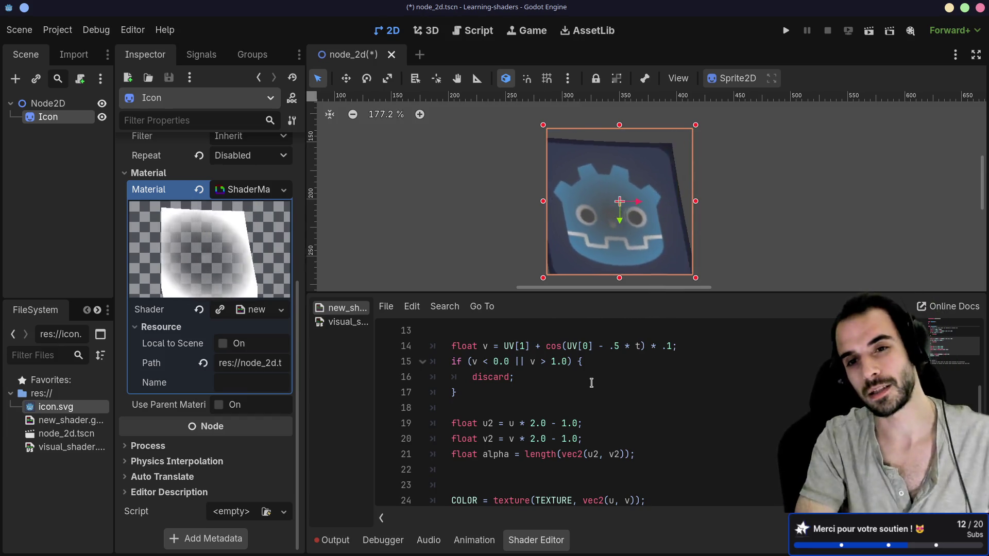
{"action": "key", "text": "super+d"}
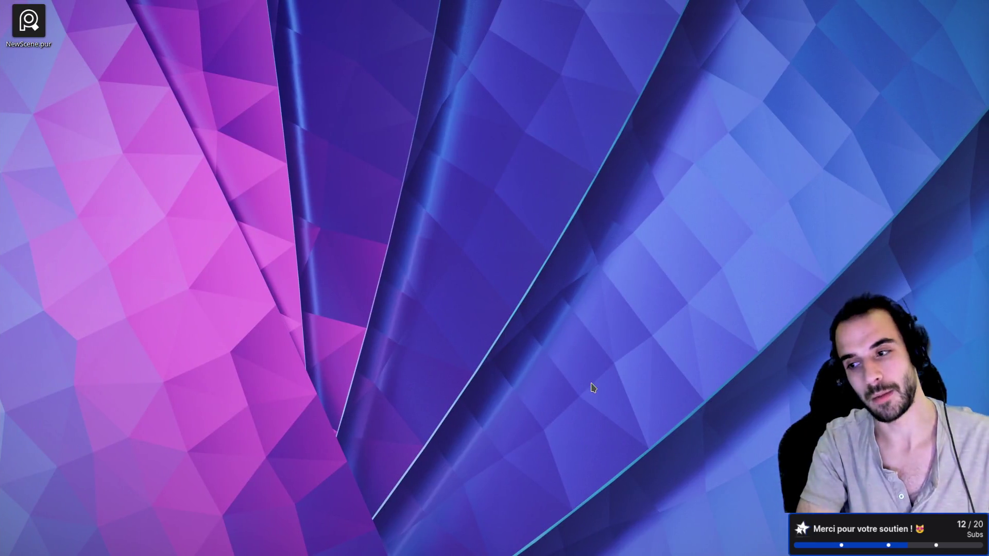
Launch Blender from the app launcher and orbit around the crate and character.
{"action": "key", "text": "super"}
{"action": "type", "text": "blender"}
{"action": "key", "text": "Return"}
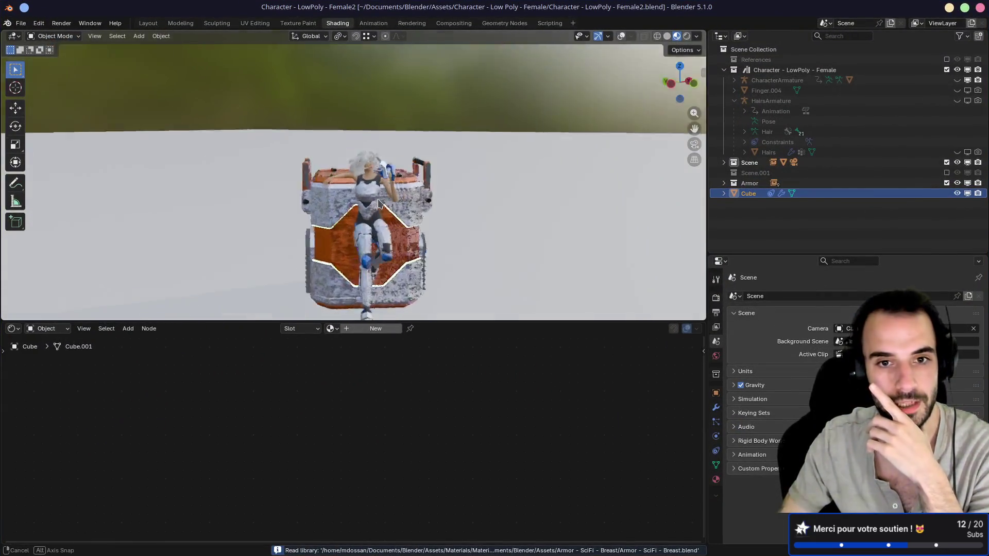
{"action": "mouse_move", "coordinate": [488, 191]}
{"action": "left_mouse_down"}
{"action": "mouse_move", "coordinate": [366, 226]}
{"action": "mouse_move", "coordinate": [371, 188]}
{"action": "mouse_move", "coordinate": [432, 155]}
{"action": "left_mouse_up"}
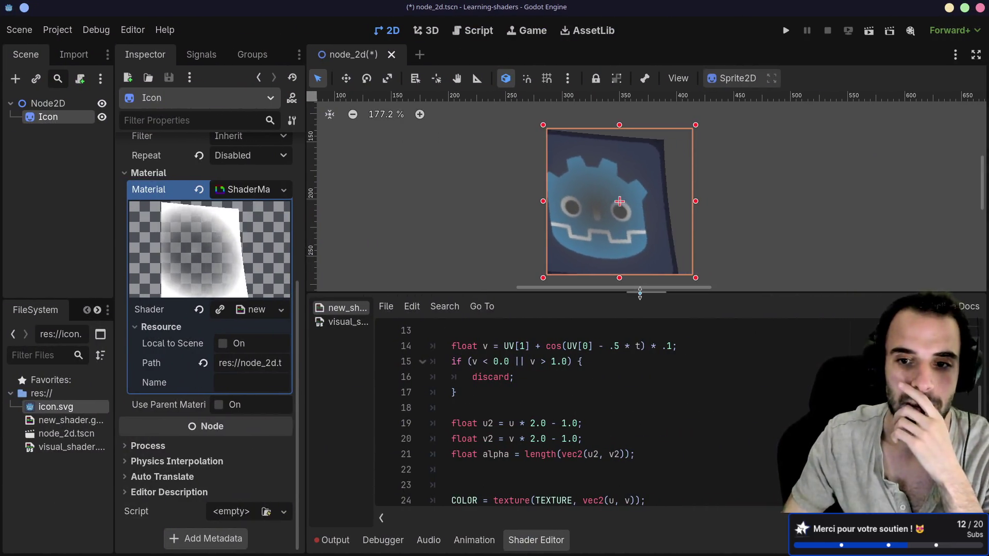
Enlarge and recenter the 2D view, then delete the commented-out light() block on lines 28–31.
{"action": "left_click_drag", "start_coordinate": [640, 293], "coordinate": [625, 341]}
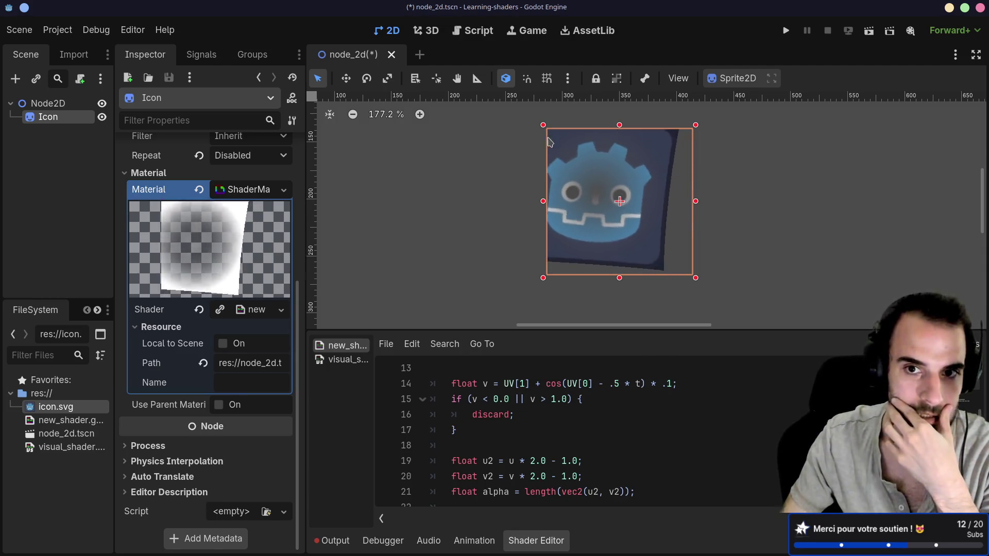
{"action": "scroll", "coordinate": [569, 162], "scroll_direction": "up", "scroll_amount": 3}
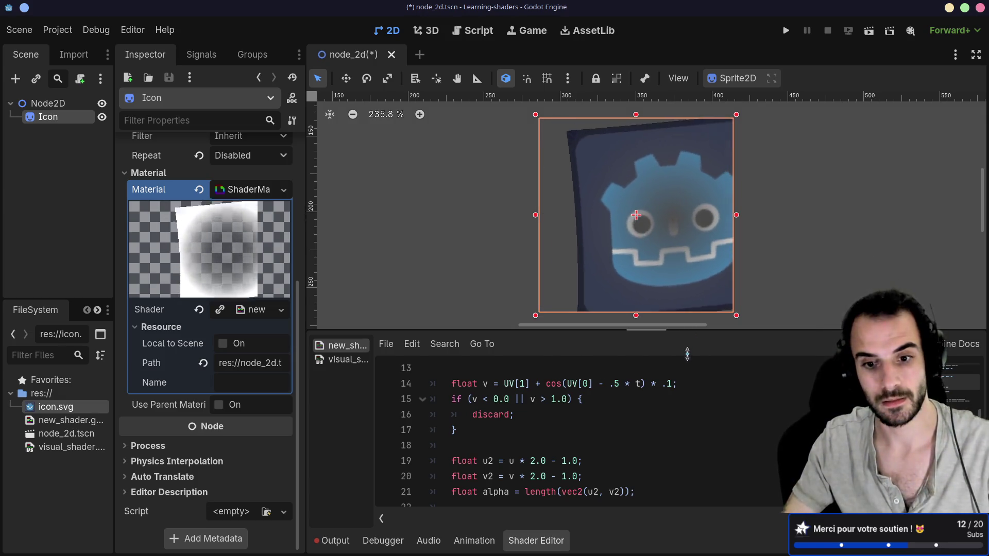
{"action": "scroll", "coordinate": [686, 290], "scroll_direction": "down", "scroll_amount": 2}
{"action": "left_click_drag", "start_coordinate": [704, 293], "coordinate": [689, 212]}
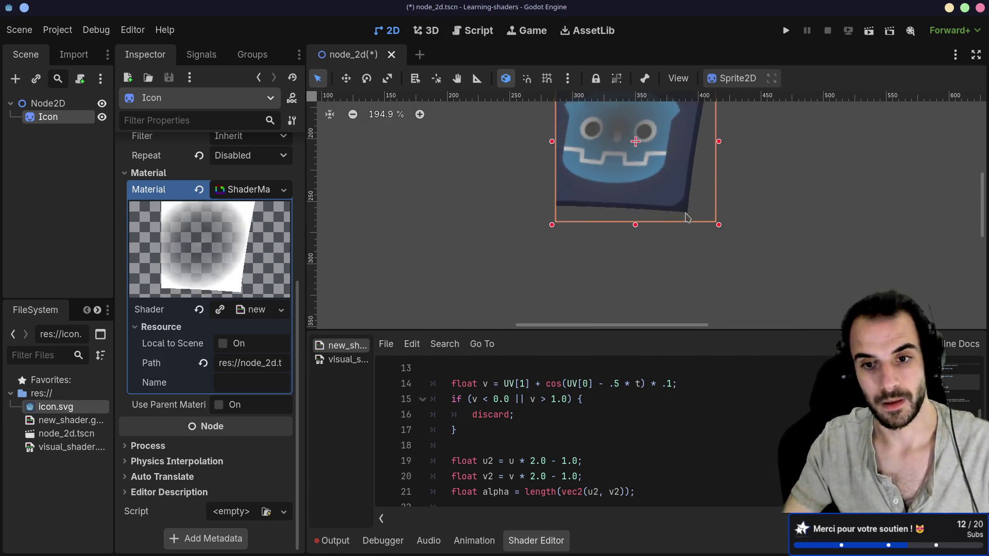
{"action": "mouse_move", "coordinate": [688, 261]}
{"action": "left_mouse_down"}
{"action": "mouse_move", "coordinate": [666, 318]}
{"action": "mouse_move", "coordinate": [612, 268]}
{"action": "left_mouse_up"}
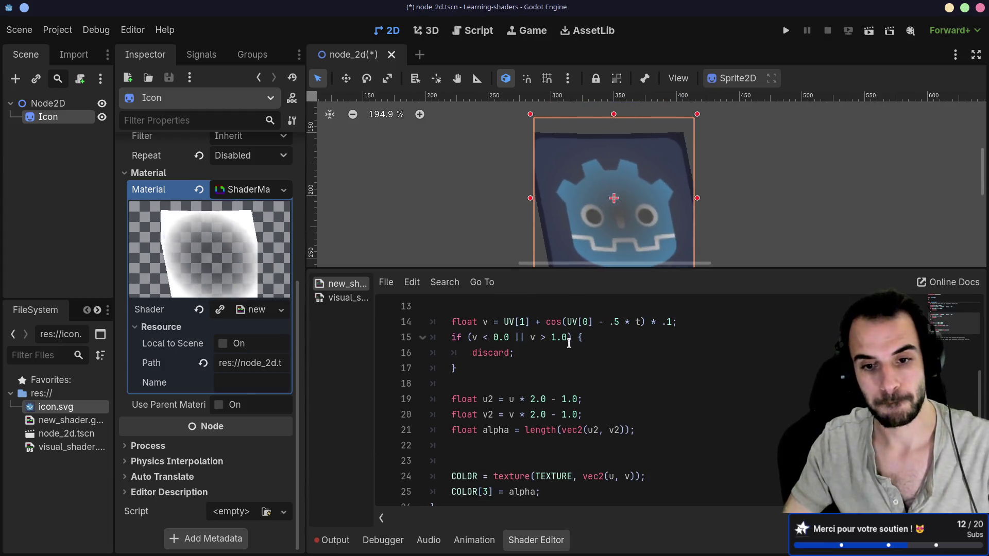
{"action": "scroll", "coordinate": [563, 365], "scroll_direction": "down", "scroll_amount": 2}
{"action": "left_click_drag", "start_coordinate": [458, 480], "coordinate": [431, 418]}
{"action": "key", "text": "BackSpace"}
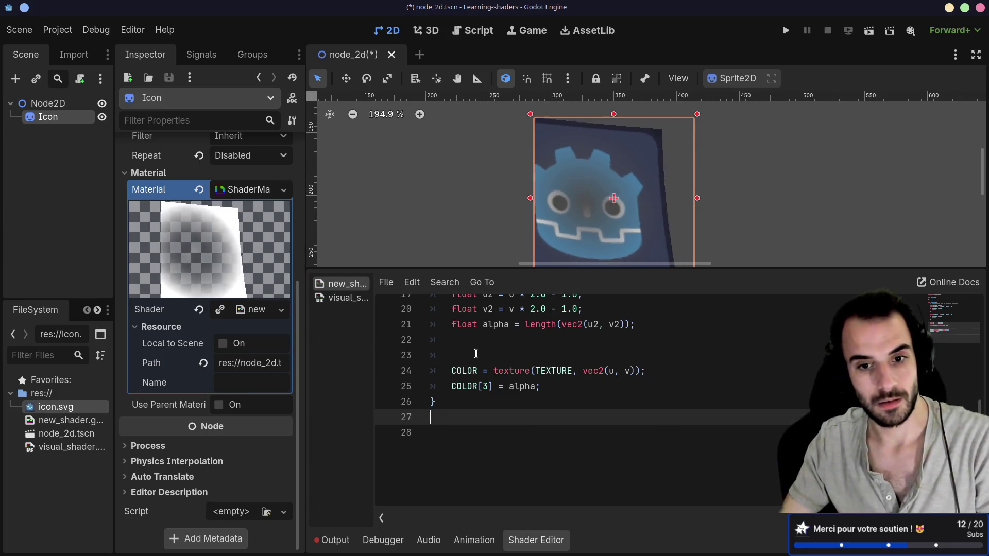
Remove the blank line before COLOR and the trailing empty line after fragment().
{"action": "left_click", "coordinate": [476, 353]}
{"action": "key", "text": "BackSpace"}
{"action": "key", "text": "BackSpace"}
{"action": "scroll", "coordinate": [522, 362], "scroll_direction": "up", "scroll_amount": 2}
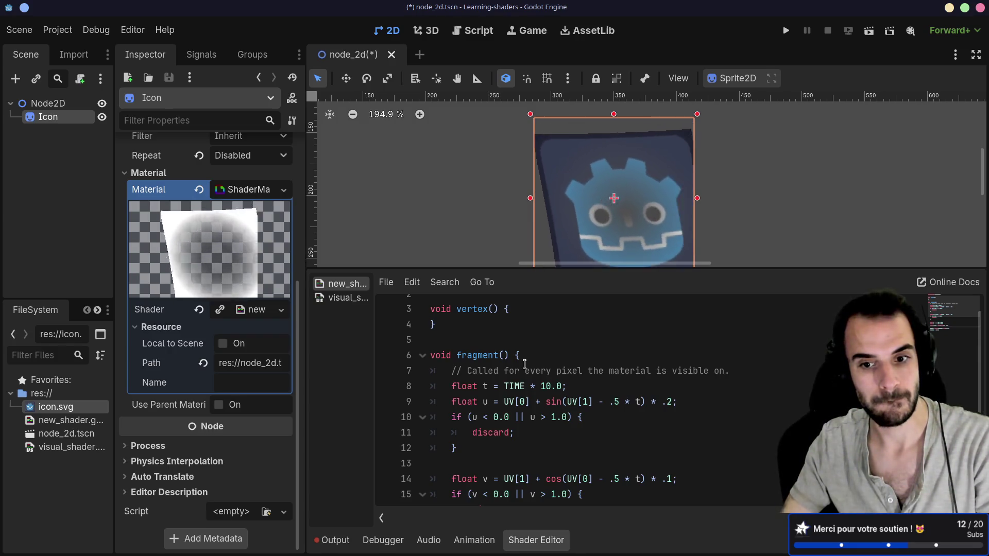
{"action": "scroll", "coordinate": [524, 364], "scroll_direction": "down", "scroll_amount": 3}
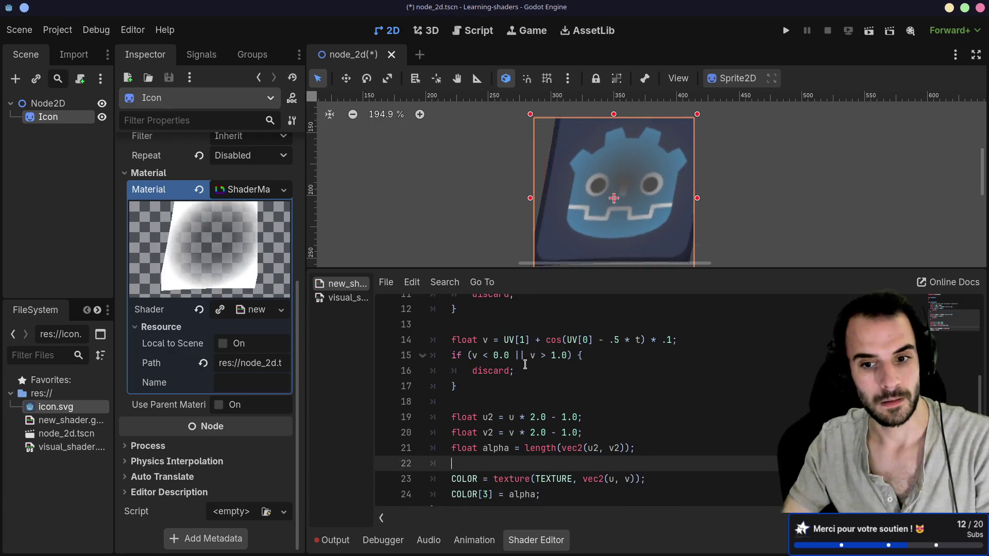
{"action": "scroll", "coordinate": [525, 364], "scroll_direction": "down", "scroll_amount": 1}
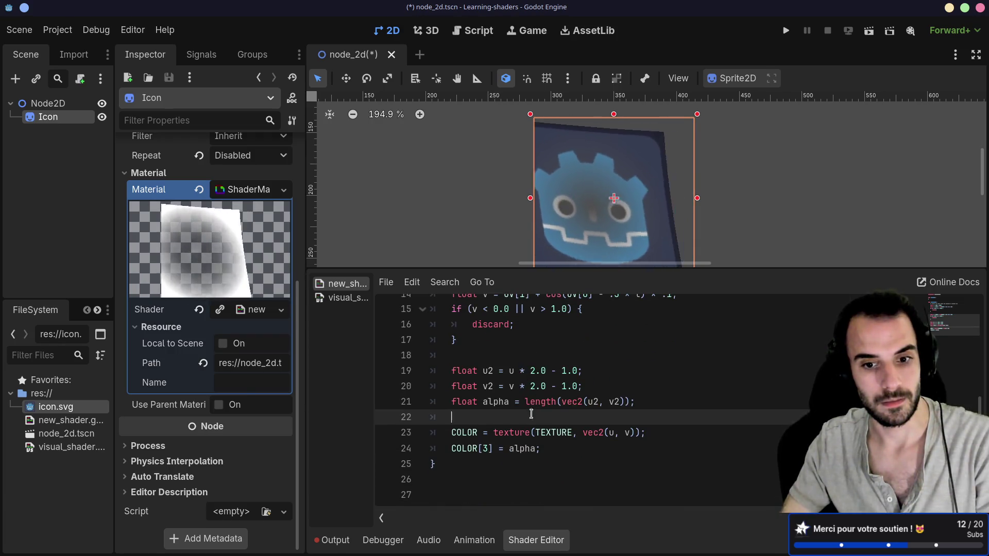
{"action": "left_click", "coordinate": [469, 480]}
{"action": "key", "text": "BackSpace"}
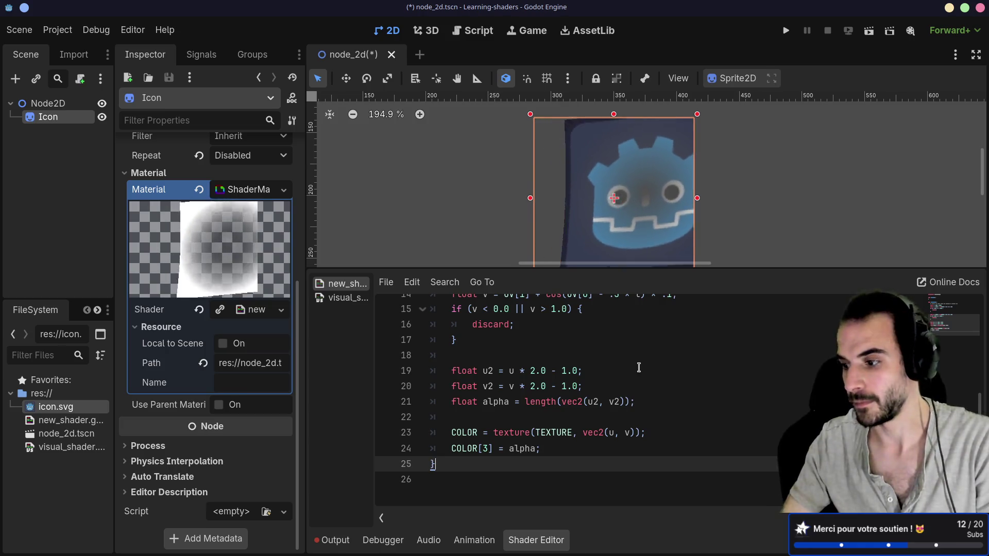
{"action": "scroll", "coordinate": [609, 366], "scroll_direction": "up", "scroll_amount": 2}
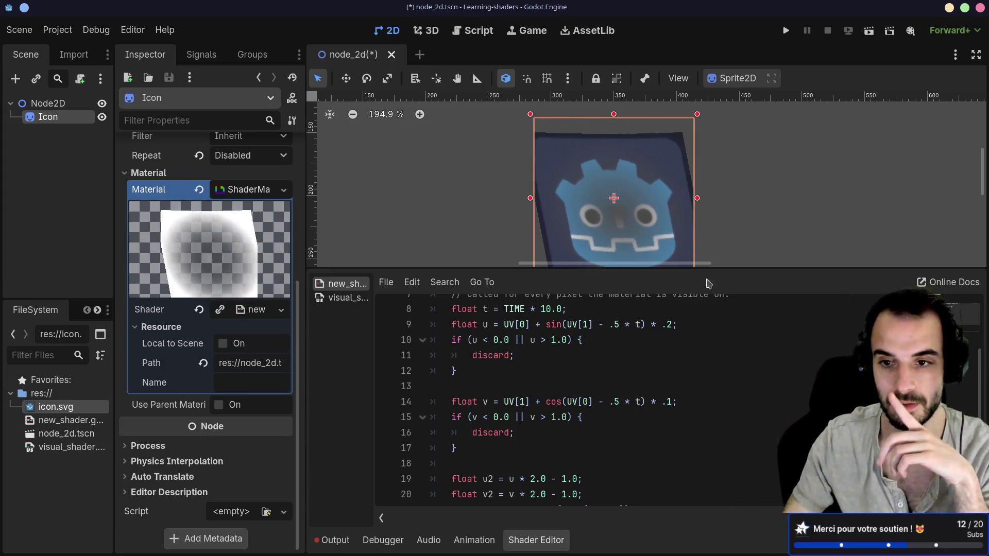
Comment out the whole old fragment() function, lines 6–25, restoring the undistorted icon.
{"action": "left_click_drag", "start_coordinate": [738, 268], "coordinate": [731, 330]}
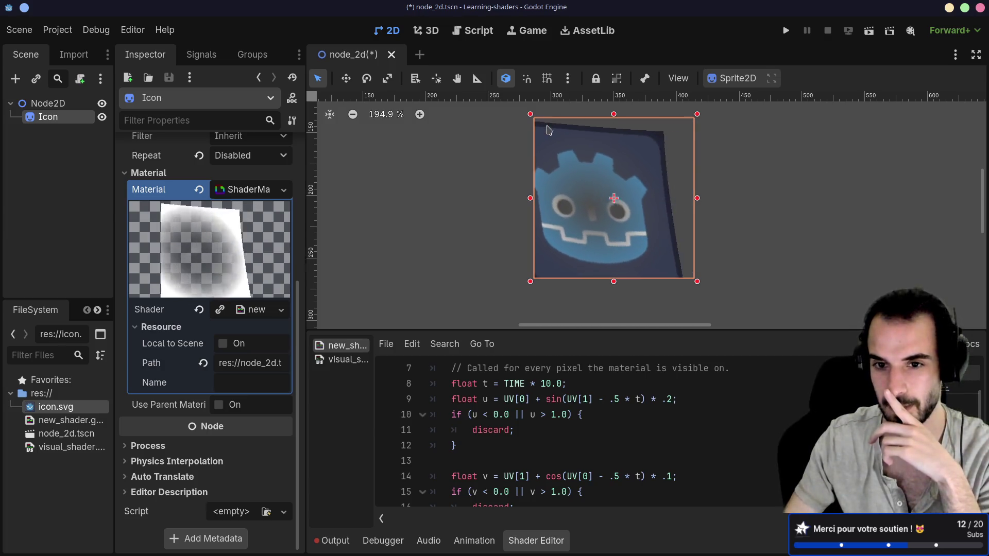
{"action": "left_click_drag", "start_coordinate": [570, 332], "coordinate": [568, 293]}
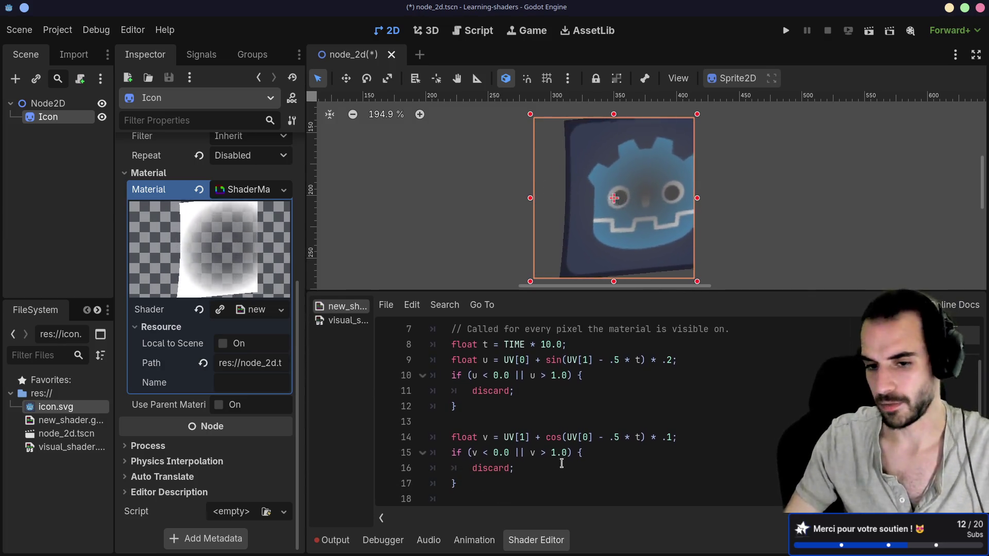
{"action": "scroll", "coordinate": [551, 434], "scroll_direction": "up", "scroll_amount": 2}
{"action": "scroll", "coordinate": [494, 464], "scroll_direction": "down", "scroll_amount": 5}
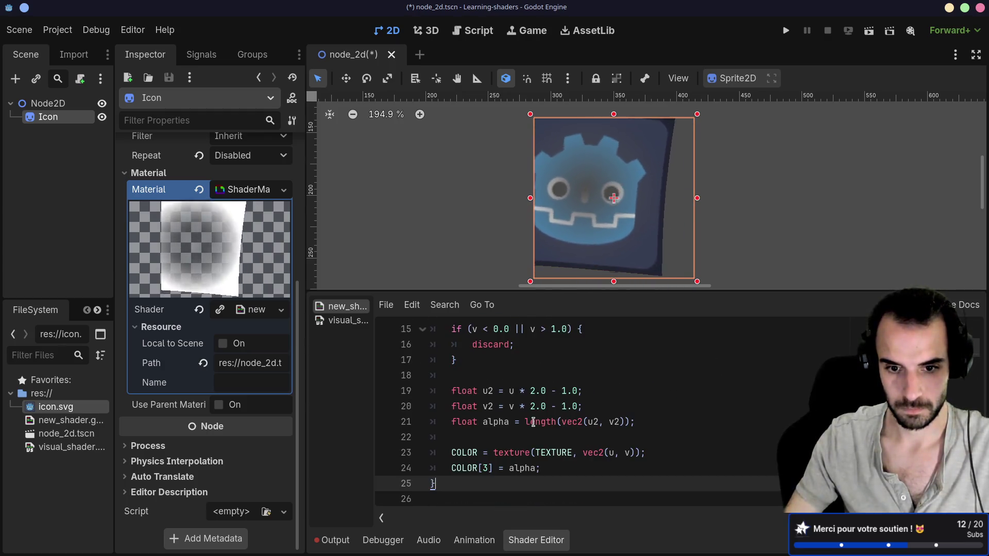
{"action": "mouse_move", "coordinate": [442, 490]}
{"action": "left_mouse_down"}
{"action": "mouse_move", "coordinate": [436, 321]}
{"action": "mouse_move", "coordinate": [430, 400]}
{"action": "left_mouse_up"}
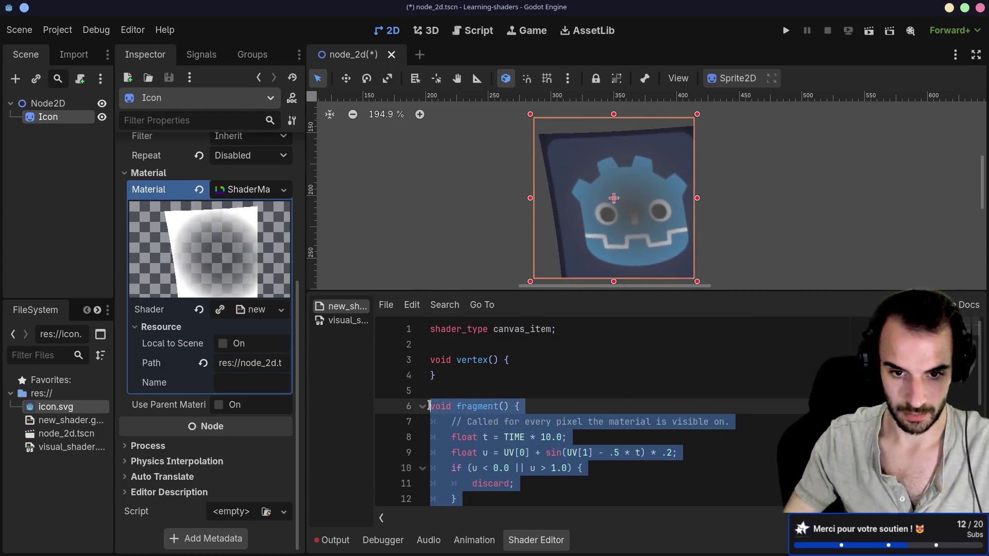
{"action": "key", "text": "ctrl+k"}
{"action": "left_click_drag", "start_coordinate": [530, 407], "coordinate": [507, 385]}
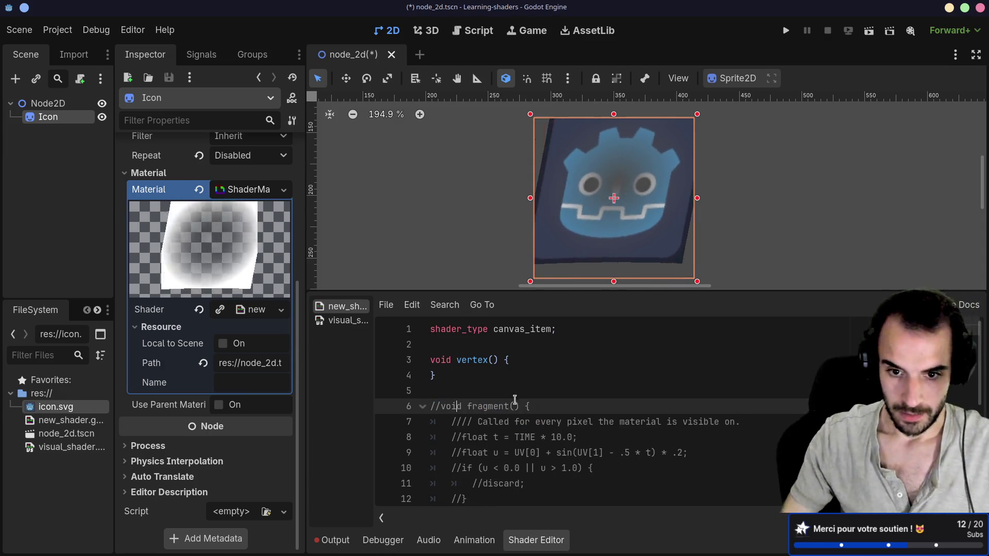
{"action": "left_click", "coordinate": [495, 382]}
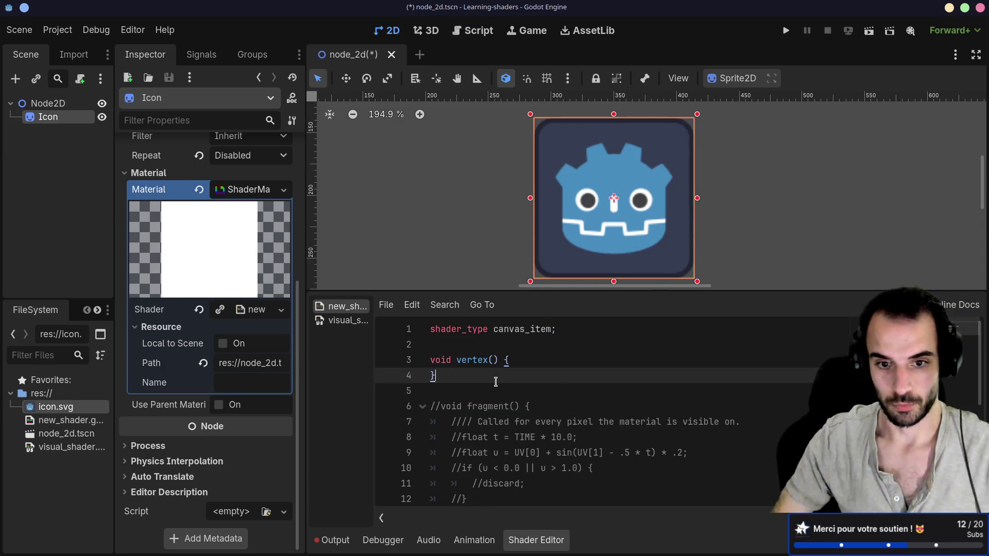
Paste an uncommented fragment() { } block above the old code and begin 'float u = UV[0' inside.
{"action": "key", "text": "Return"}
{"action": "key", "text": "Return"}
{"action": "key", "text": "ctrl+v"}
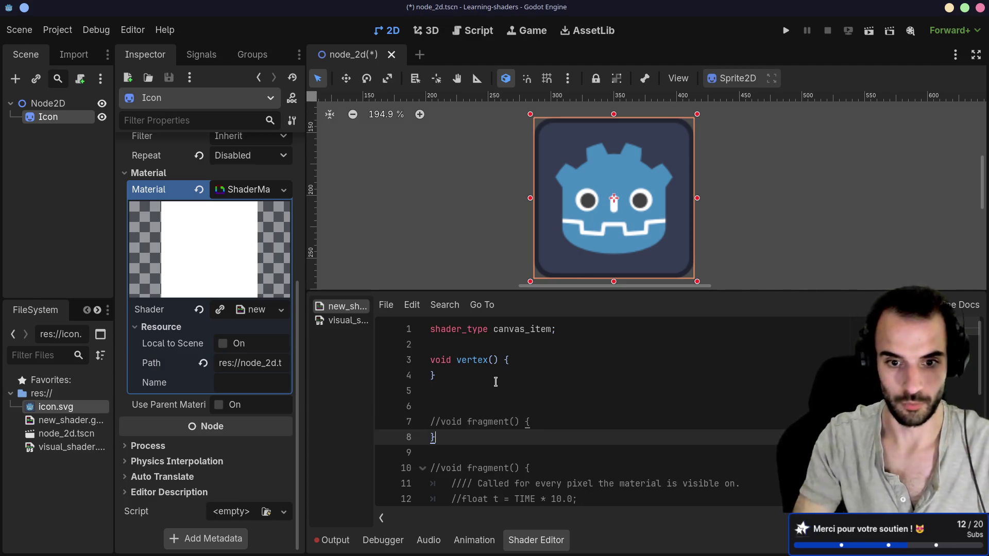
{"action": "key", "text": "Up"}
{"action": "key", "text": "ctrl+k"}
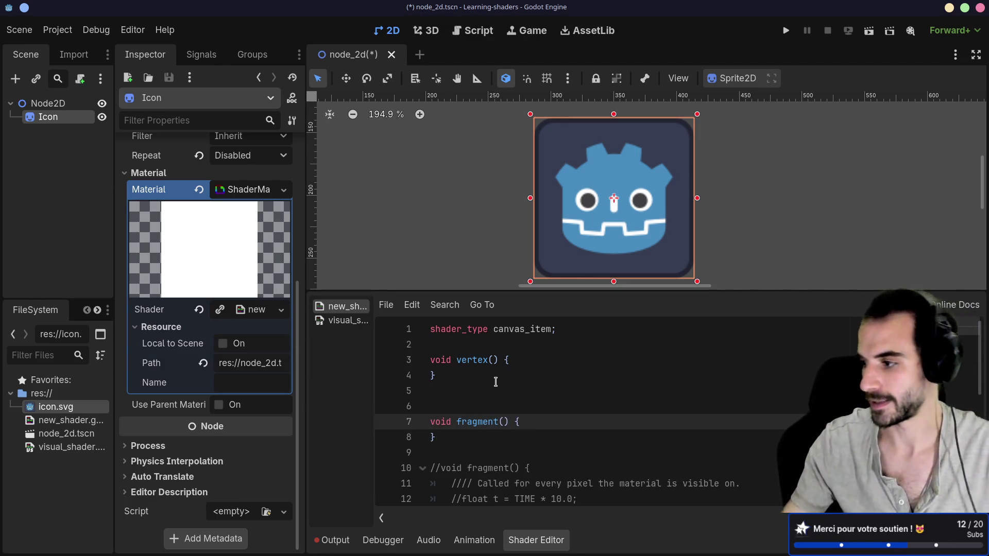
{"action": "scroll", "coordinate": [484, 419], "scroll_direction": "down", "scroll_amount": 2}
{"action": "scroll", "coordinate": [518, 392], "scroll_direction": "up", "scroll_amount": 1}
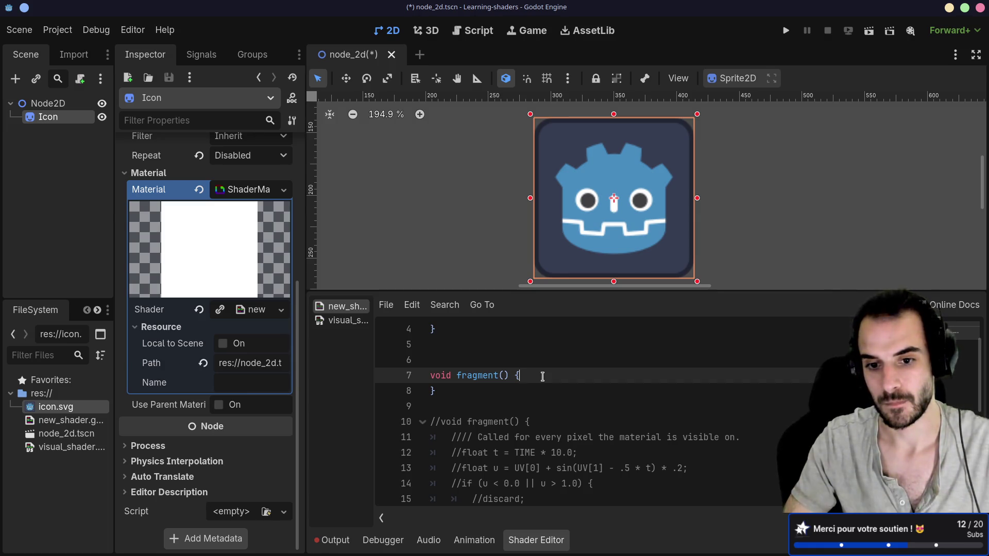
{"action": "key", "text": "Return"}
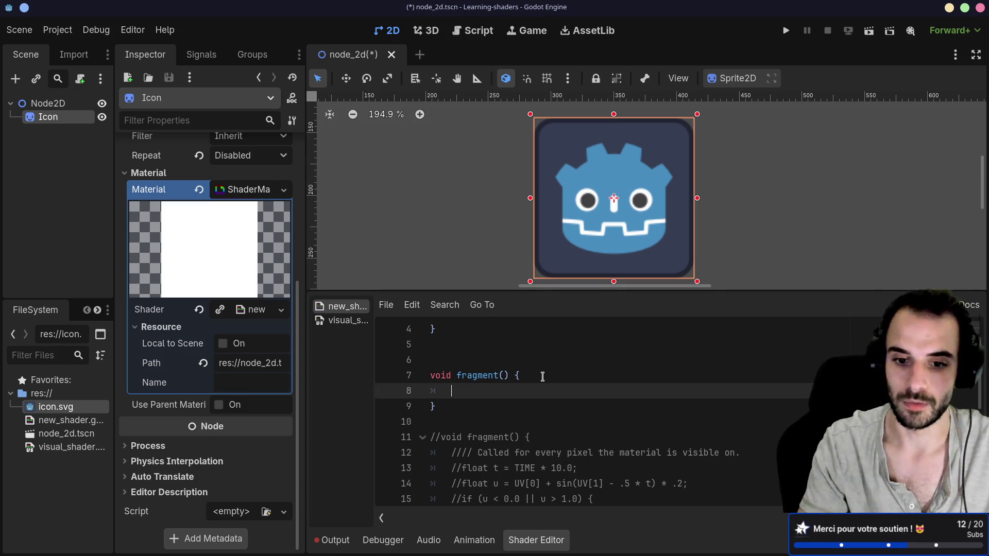
{"action": "type", "text": "float "}
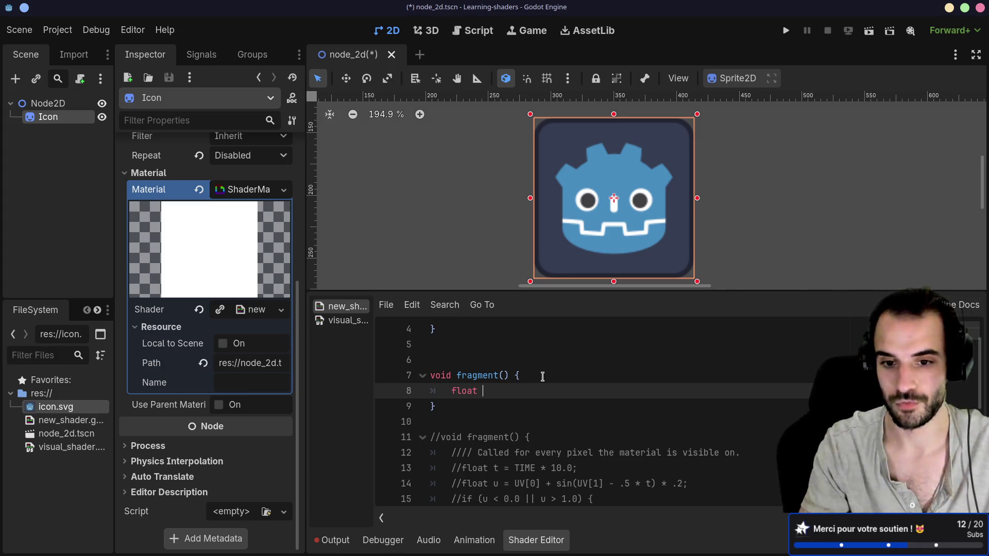
{"action": "type", "text": "u = "}
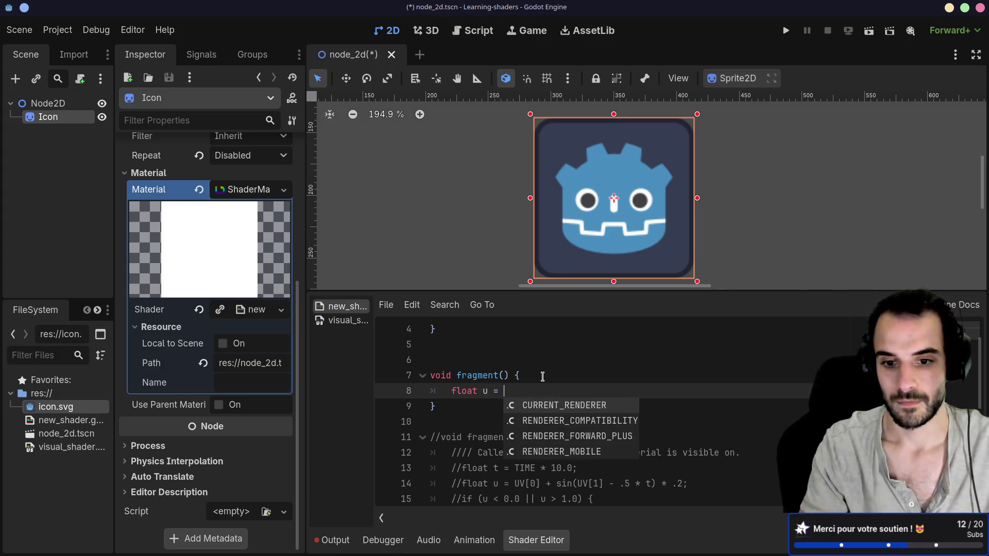
{"action": "type", "text": "UV"}
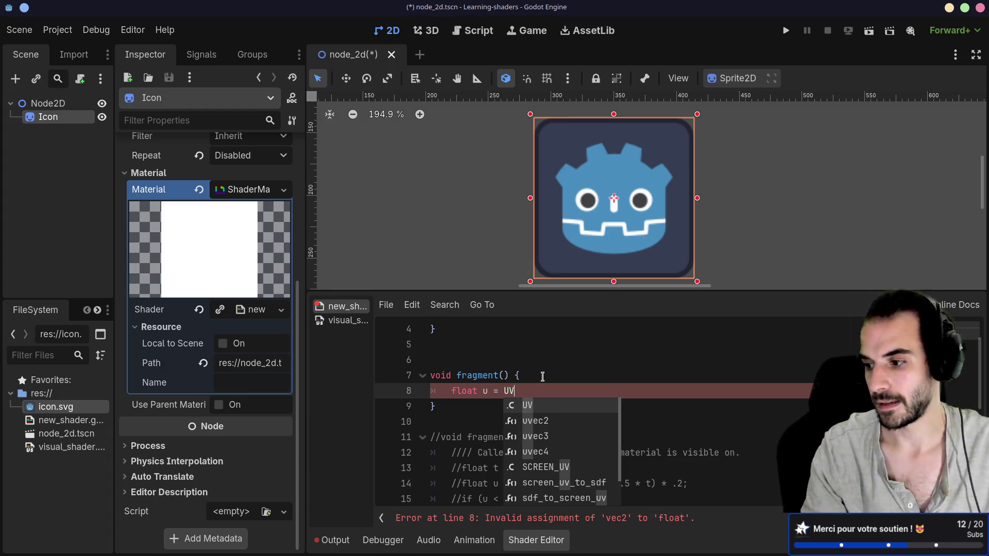
{"action": "type", "text": "[0"}
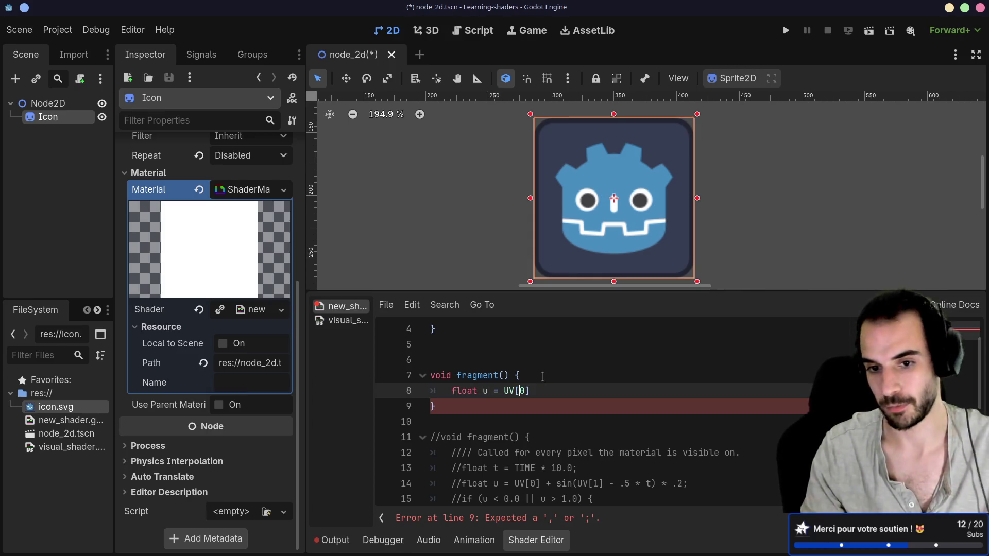
Finish the line as float u = UV[0] / 10.0 and start a COLOR line below it.
{"action": "key", "text": "Left"}
{"action": "key", "text": "Left"}
{"action": "key", "text": "Left"}
{"action": "type", "text": "a"}
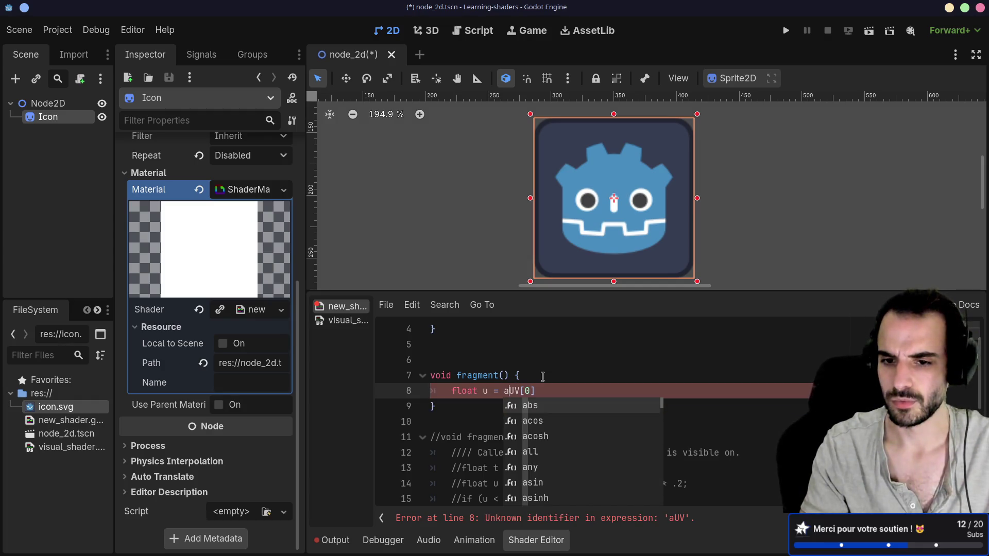
{"action": "key", "text": "BackSpace"}
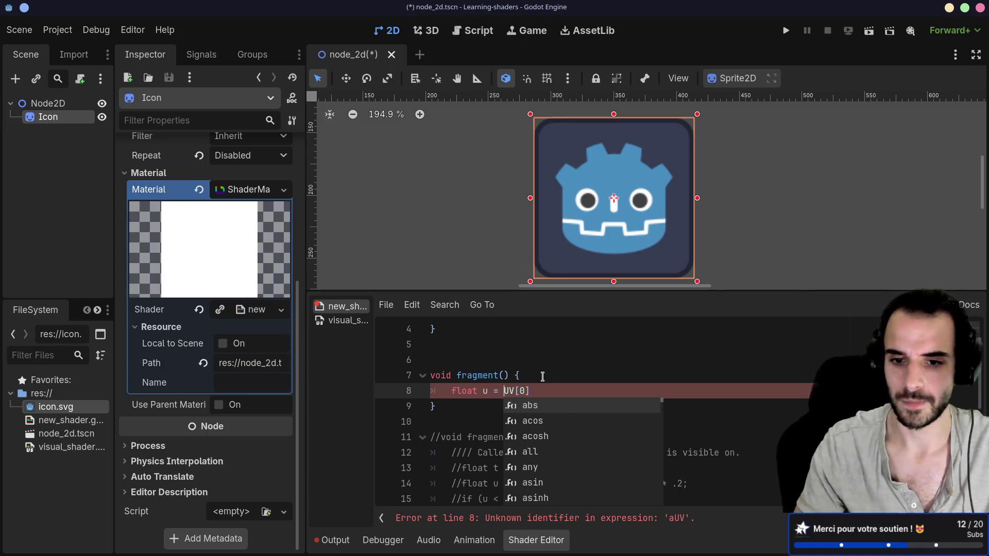
{"action": "key", "text": "End"}
{"action": "type", "text": "/ 10.0"}
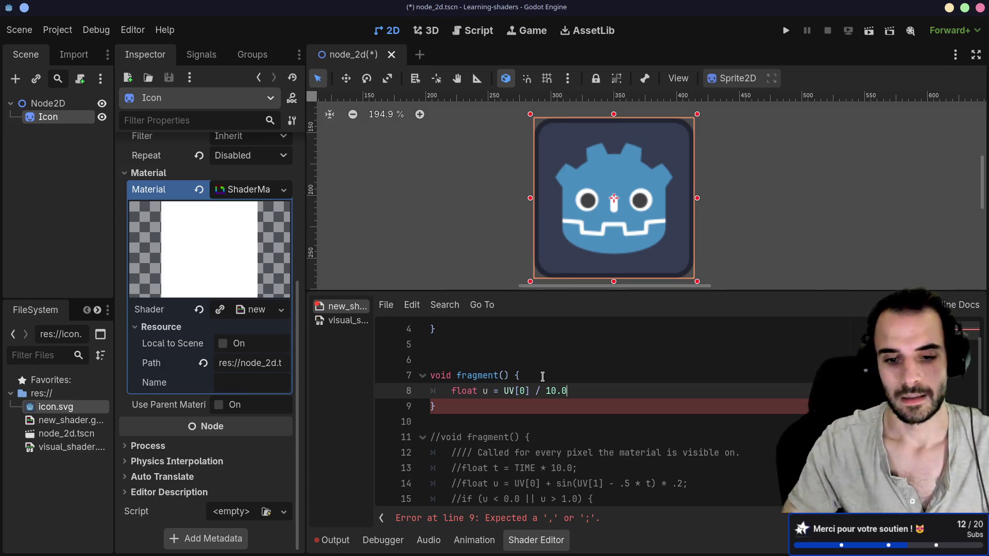
{"action": "key", "text": "Return"}
{"action": "type", "text": "COLOR"}
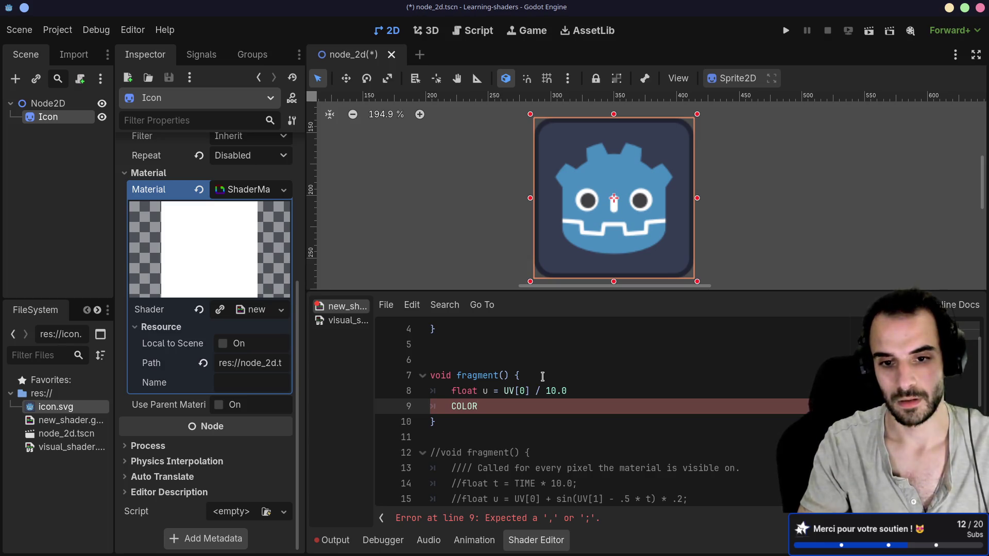
{"action": "scroll", "coordinate": [546, 390], "scroll_direction": "down", "scroll_amount": 6}
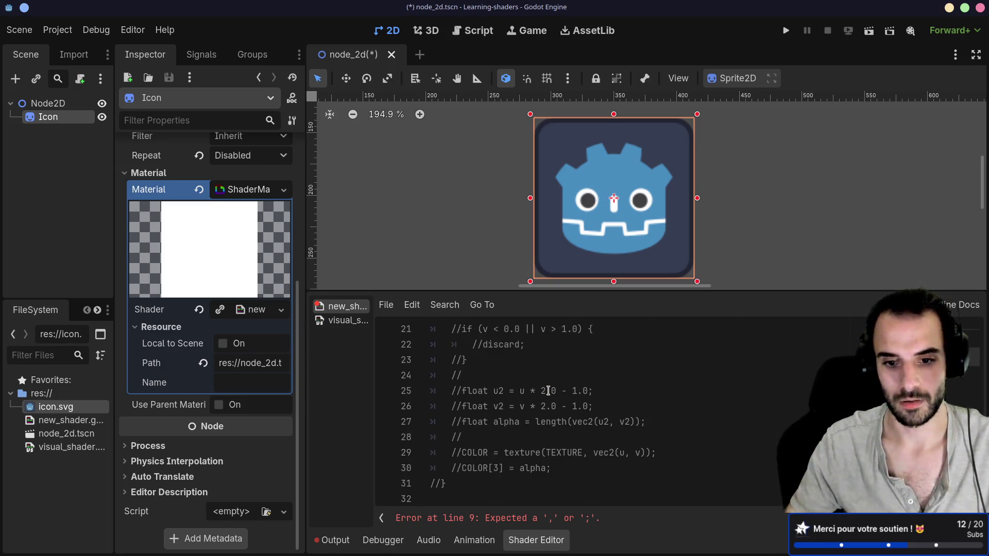
{"action": "left_click_drag", "start_coordinate": [672, 454], "coordinate": [654, 439]}
{"action": "key", "text": "ctrl+c"}
Replace the unfinished COLOR with the old texture line, uncommented, and remove the empty line above.
{"action": "scroll", "coordinate": [652, 439], "scroll_direction": "up", "scroll_amount": 6}
{"action": "double_click", "coordinate": [464, 422]}
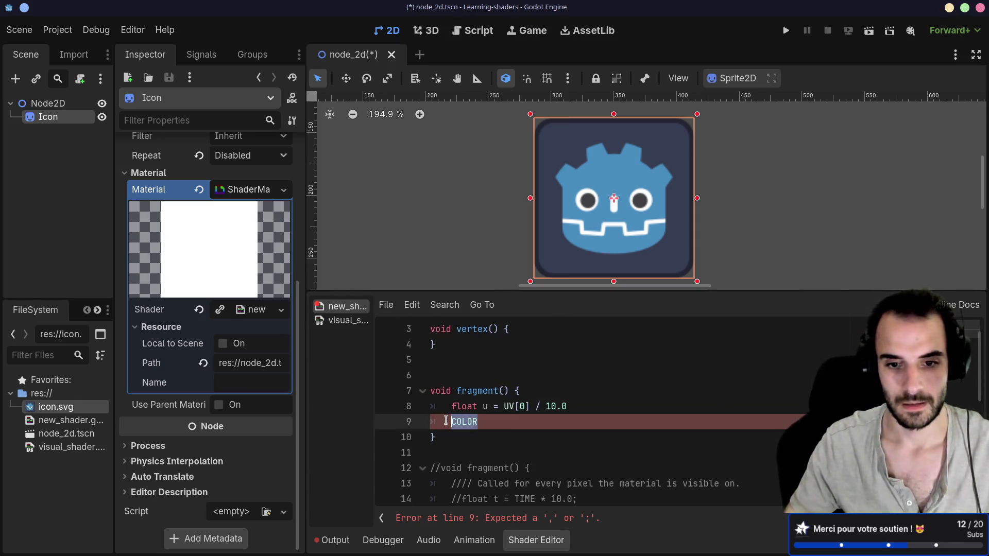
{"action": "key", "text": "ctrl+v"}
{"action": "left_click", "coordinate": [458, 438]}
{"action": "key", "text": "BackSpace"}
{"action": "key", "text": "BackSpace"}
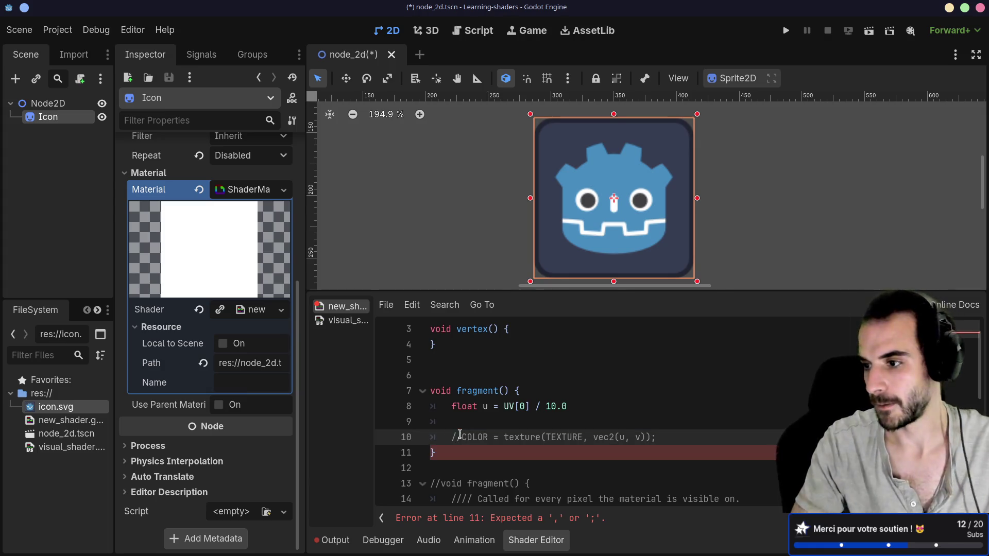
{"action": "key", "text": "Up"}
{"action": "key", "text": "BackSpace"}
{"action": "key", "text": "BackSpace"}
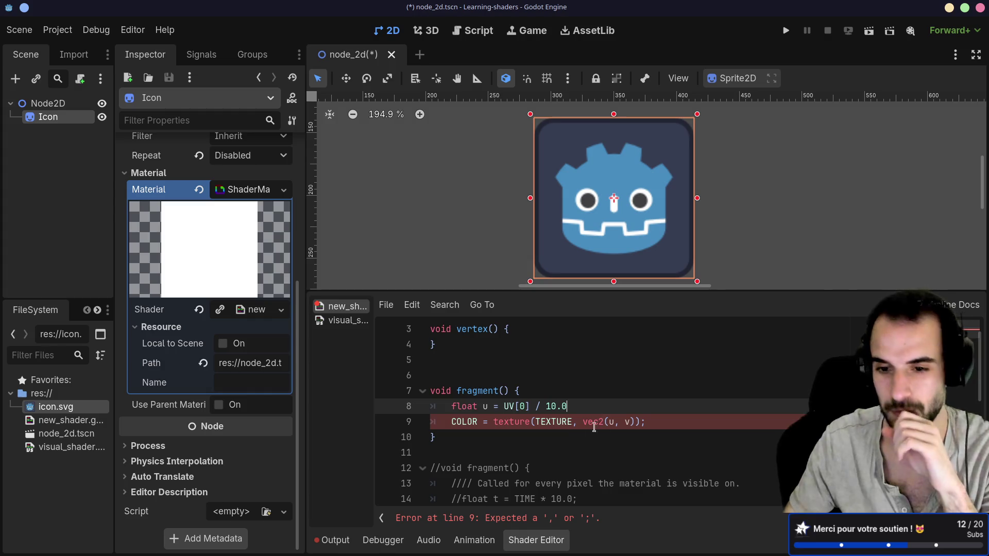
Sample the texture at vec2(u, UV[1]), close the statement with '));', and save the scene.
{"action": "left_click", "coordinate": [633, 422]}
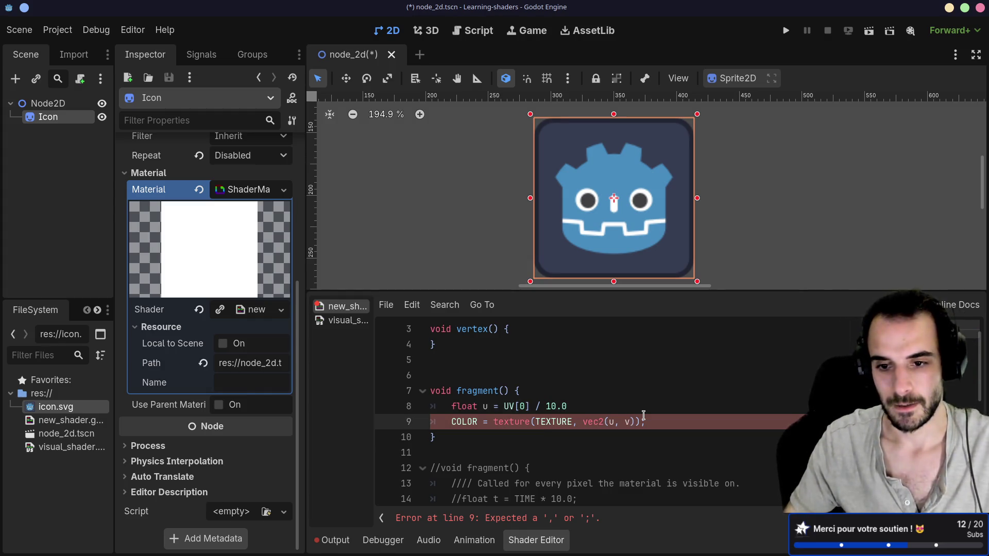
{"action": "key", "text": "BackSpace"}
{"action": "type", "text": "U"}
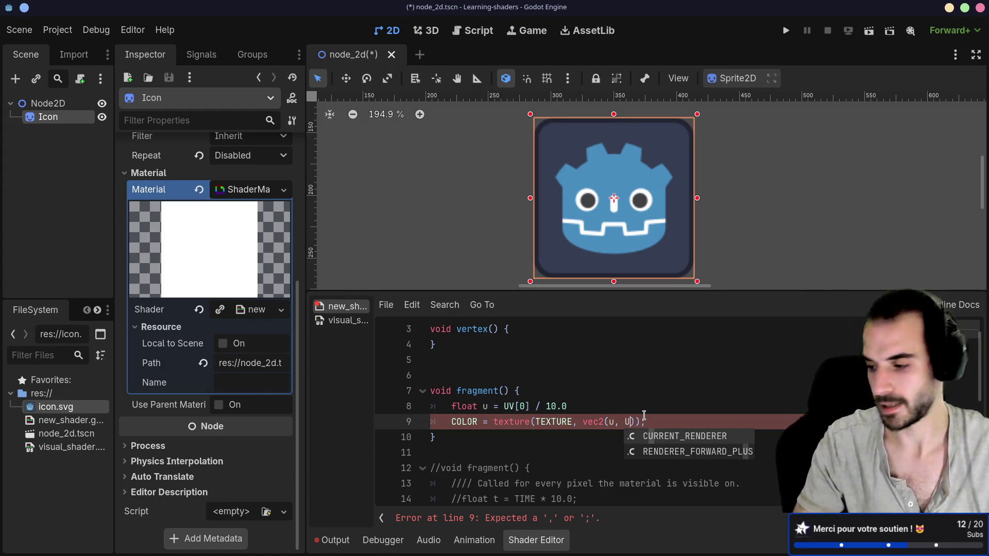
{"action": "type", "text": "V"}
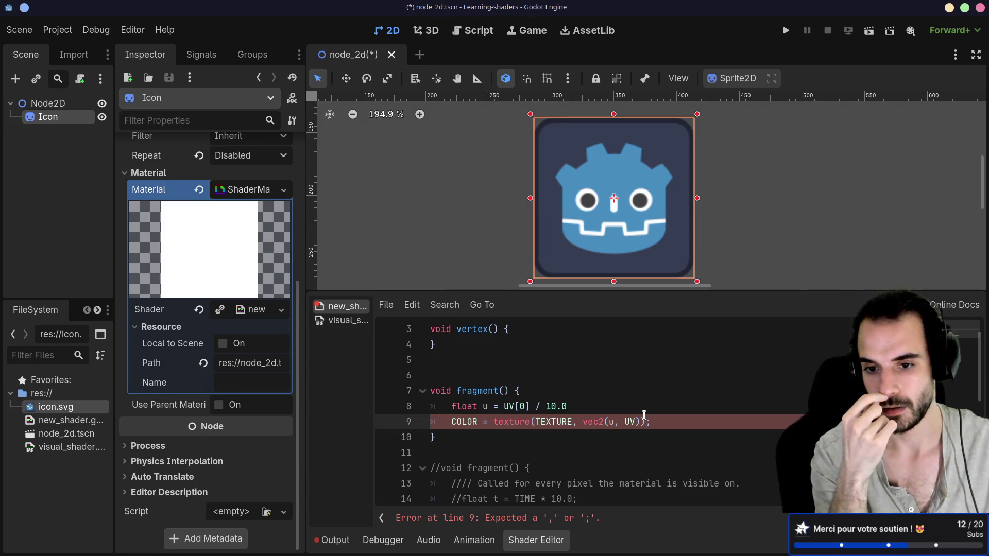
{"action": "type", "text": "[1"}
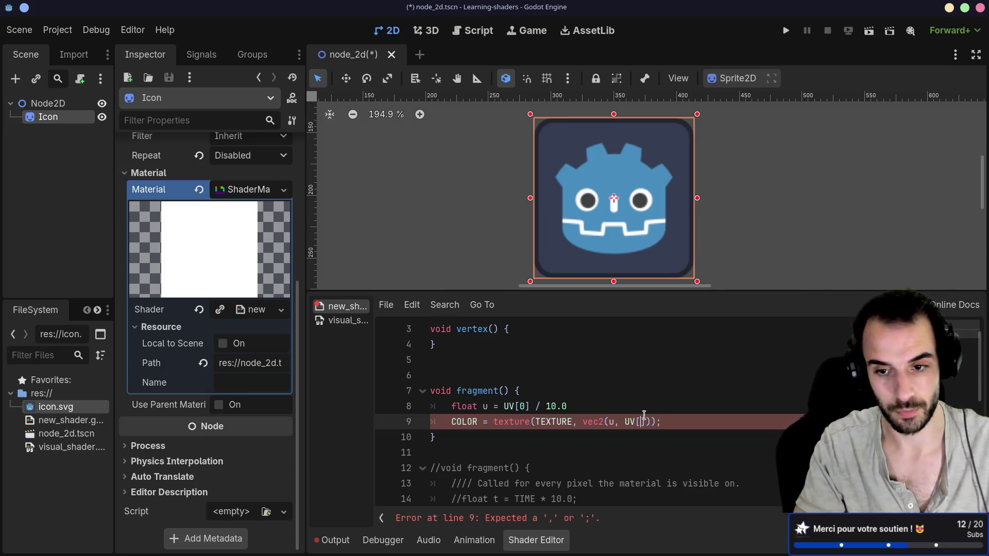
{"action": "key", "text": "ctrl+s"}
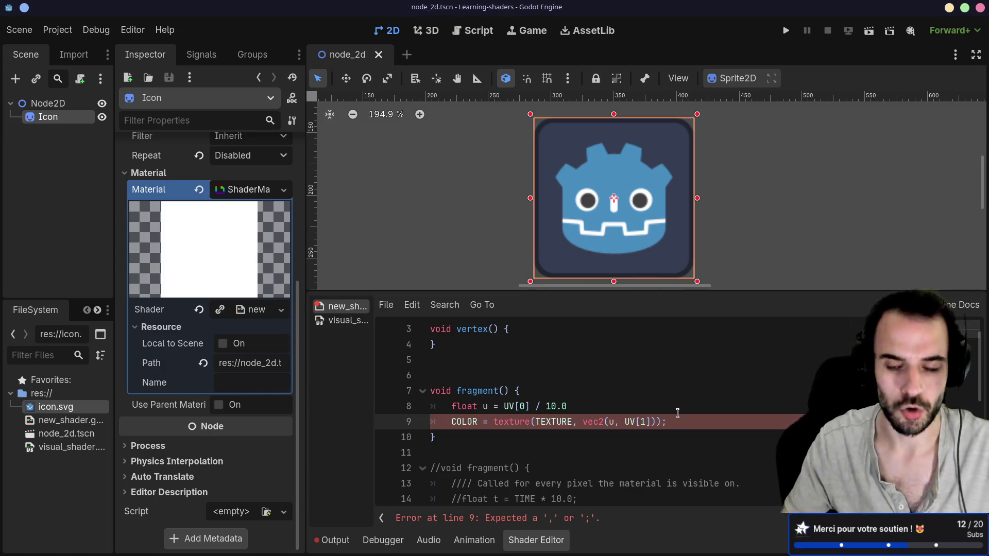
{"action": "left_click", "coordinate": [642, 404]}
{"action": "left_click", "coordinate": [622, 452]}
{"action": "left_click", "coordinate": [658, 422]}
{"action": "type", "text": ")"}
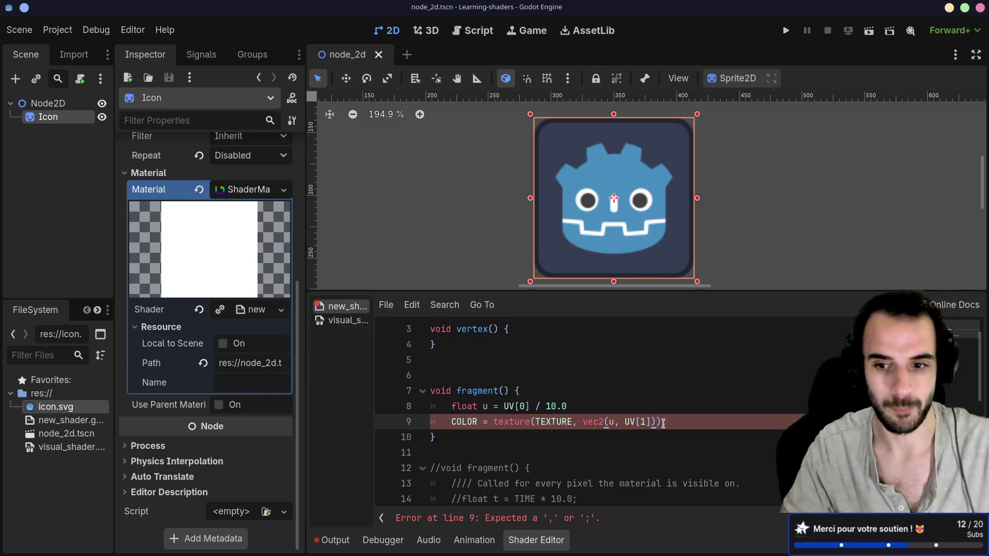
{"action": "type", "text": ");"}
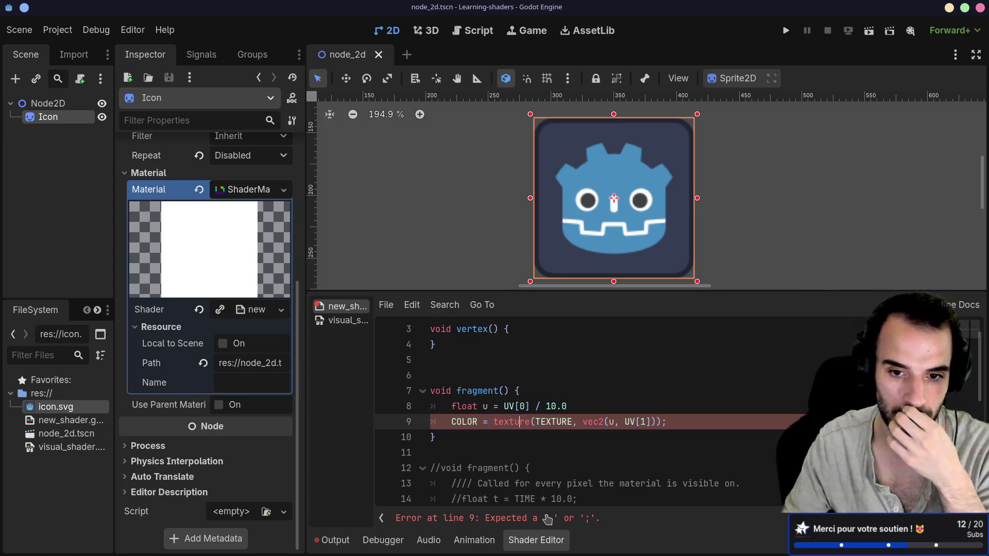
{"action": "left_click", "coordinate": [589, 404]}
{"action": "type", "text": ";"}
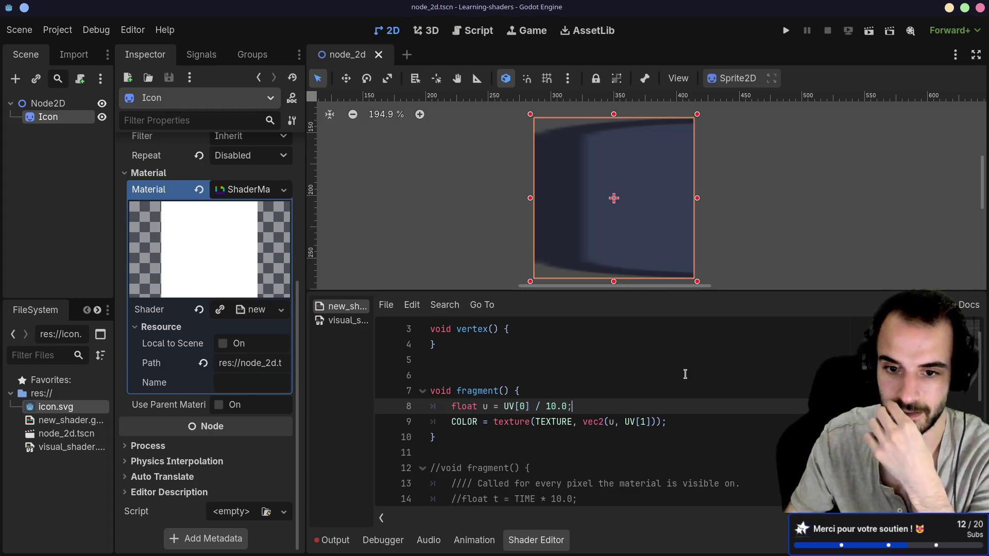
Wrap UV[0] / 10.0 on line 8 in floor() and multiply the result by 10.0.
{"action": "left_click_drag", "start_coordinate": [504, 406], "coordinate": [568, 406]}
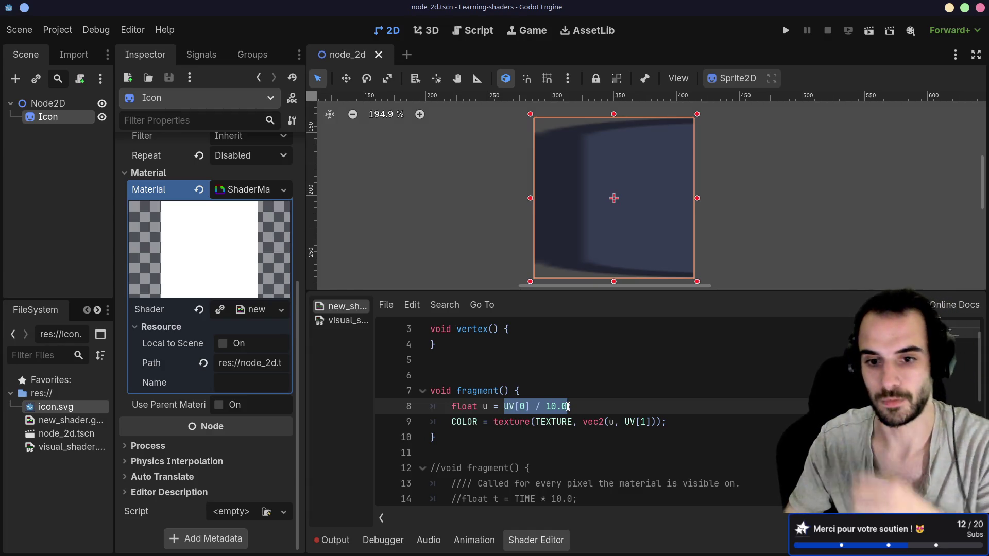
{"action": "left_click", "coordinate": [523, 406]}
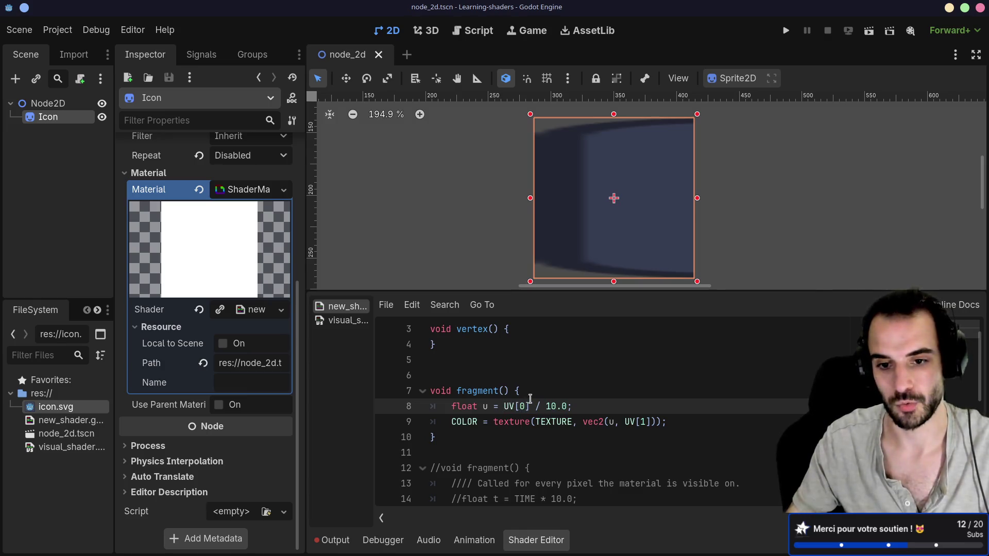
{"action": "type", "text": "floor("}
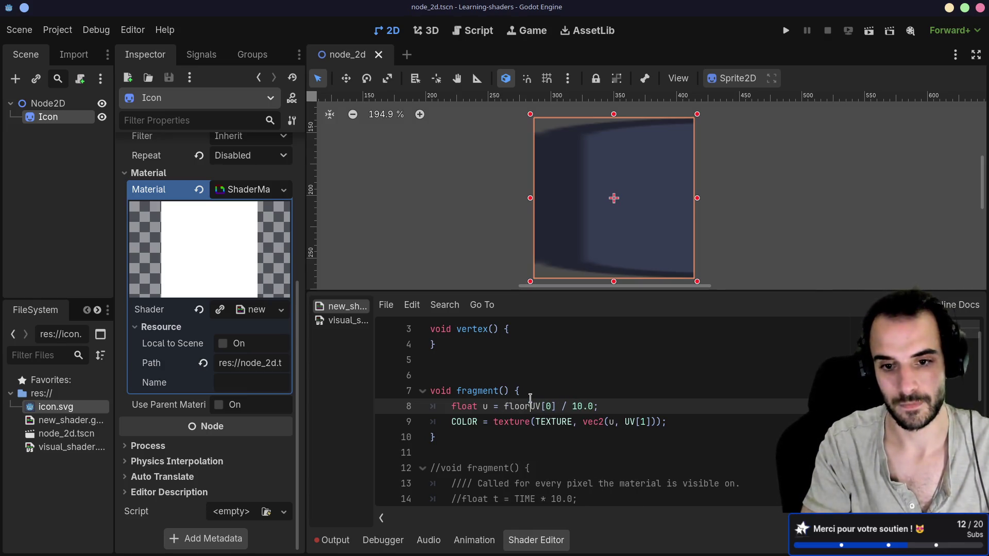
{"action": "left_click", "coordinate": [599, 407]}
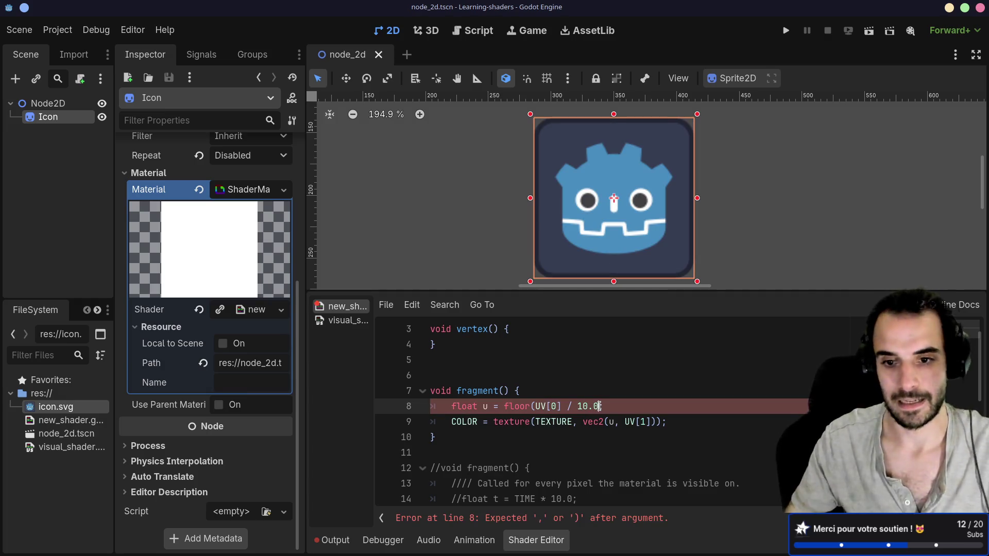
{"action": "type", "text": ")"}
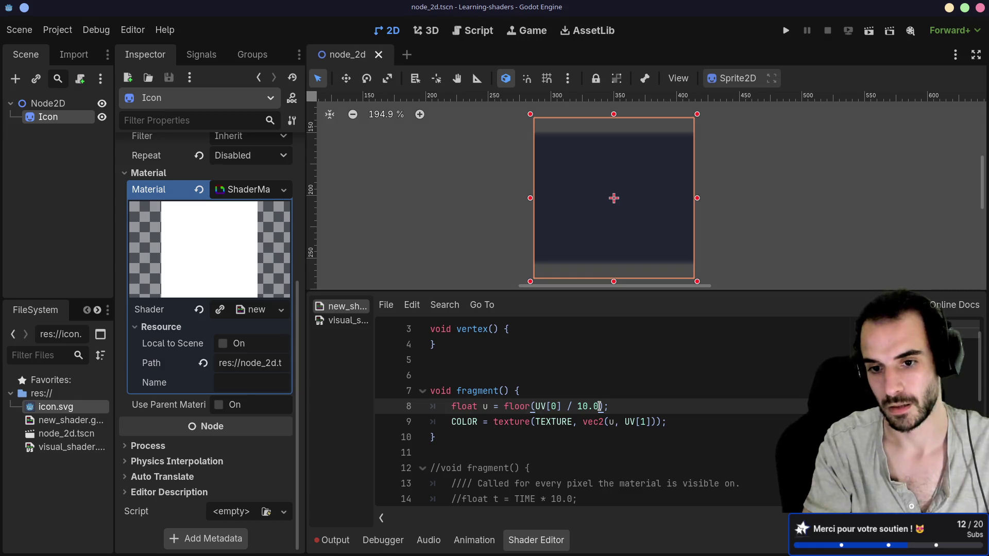
{"action": "type", "text": "* 10"}
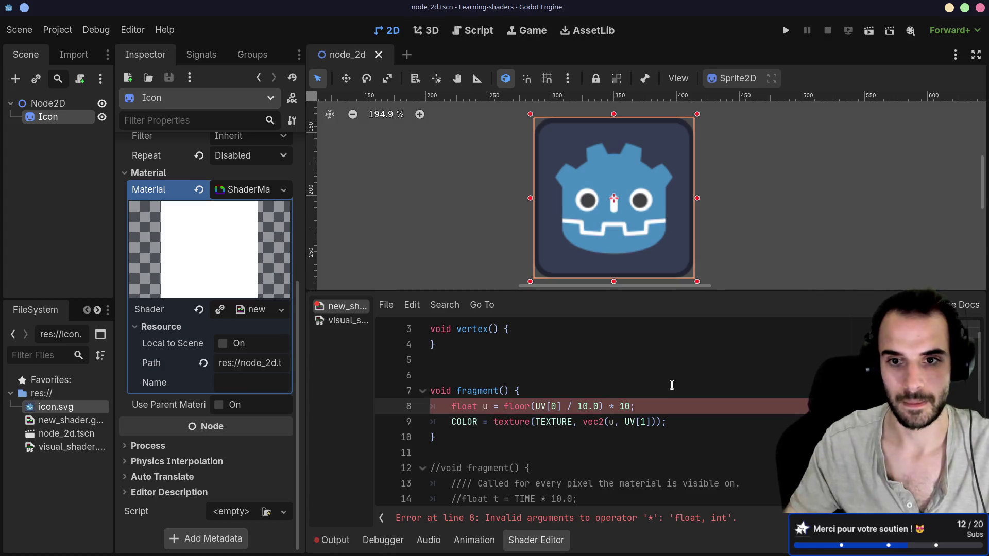
{"action": "type", "text": ".0"}
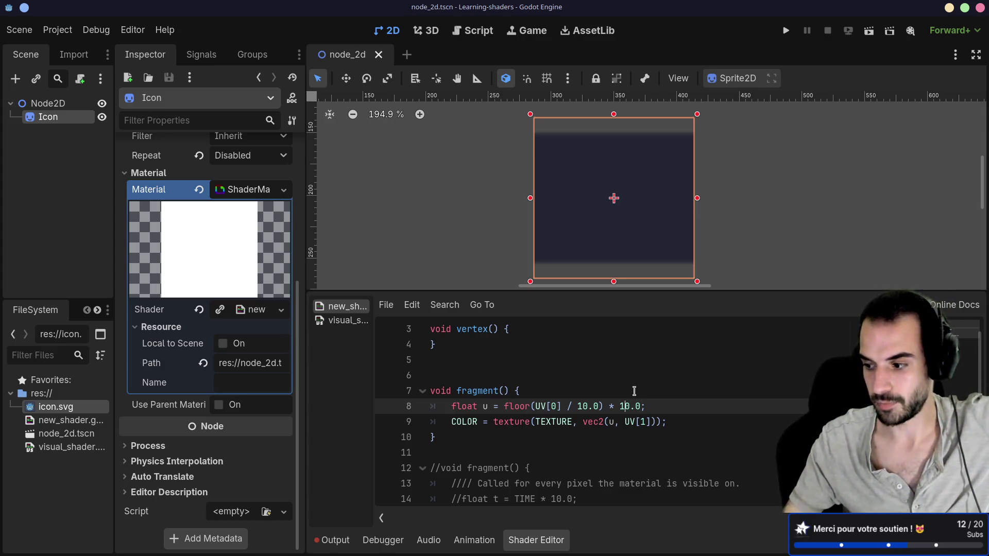
{"action": "scroll", "coordinate": [243, 189], "scroll_direction": "up", "scroll_amount": 4}
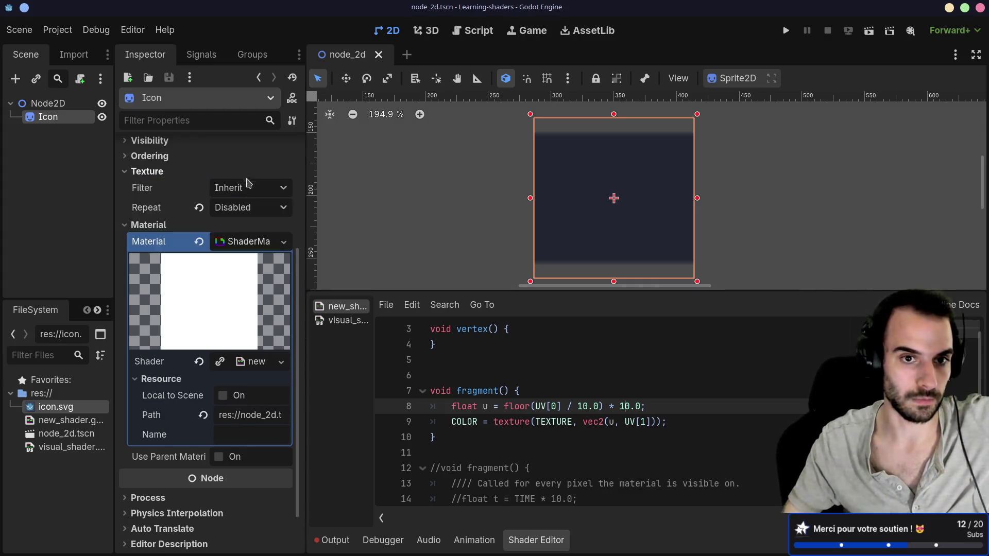
Set the shaded icon's texture filter to Nearest and drag in a second icon.svg sprite, Icon2.
{"action": "left_click", "coordinate": [250, 241]}
{"action": "left_click", "coordinate": [249, 274]}
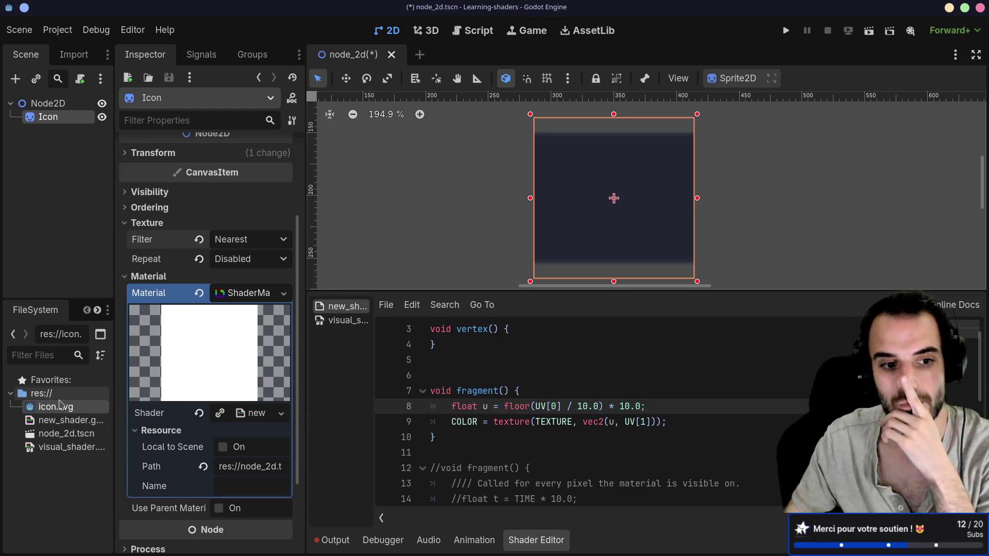
{"action": "mouse_move", "coordinate": [57, 406]}
{"action": "left_mouse_down"}
{"action": "mouse_move", "coordinate": [391, 257]}
{"action": "mouse_move", "coordinate": [431, 149]}
{"action": "mouse_move", "coordinate": [438, 199]}
{"action": "left_mouse_up"}
{"action": "left_click", "coordinate": [598, 229]}
{"action": "left_click", "coordinate": [424, 191]}
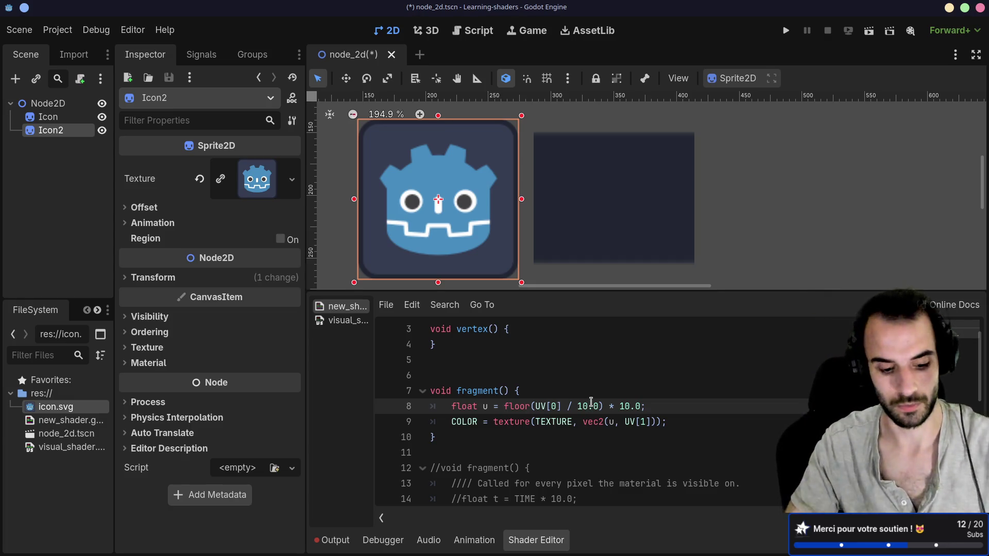
Try 32 as both the divisor and the multiplier on the u line.
{"action": "double_click", "coordinate": [591, 403]}
{"action": "type", "text": "32"}
{"action": "left_click", "coordinate": [627, 403]}
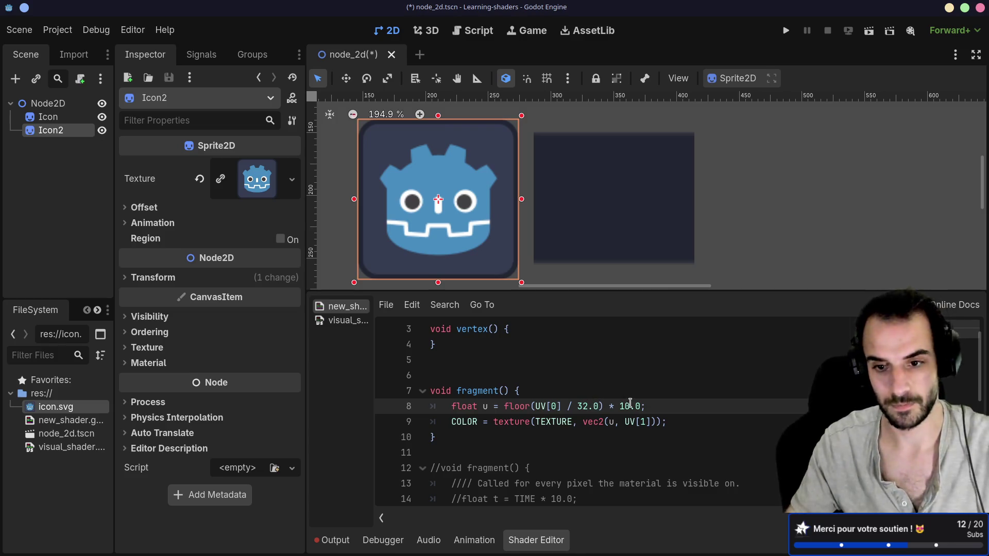
{"action": "double_click", "coordinate": [627, 406]}
{"action": "type", "text": "32"}
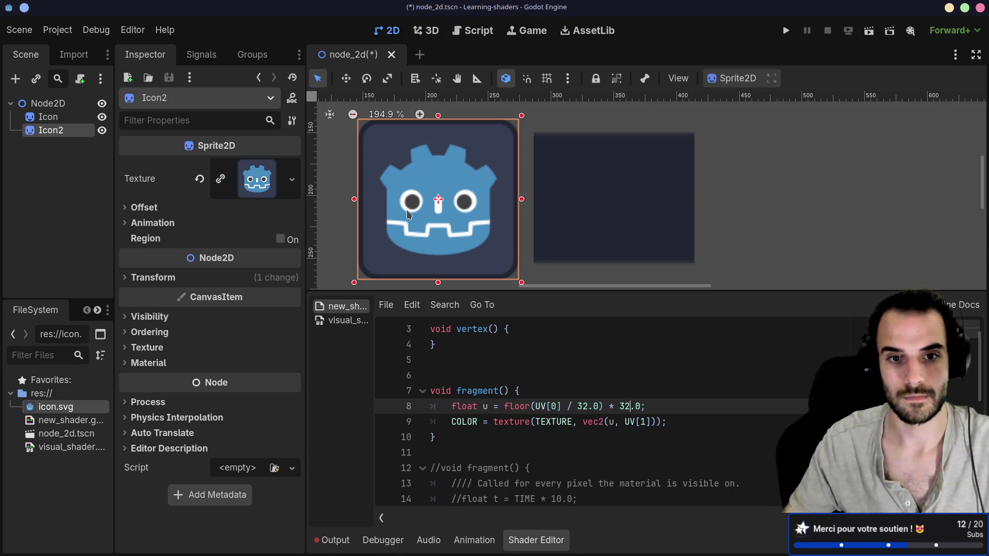
Delete the trailing * 32 multiplication and restore the divisor to 10, giving floor(UV[0] / 10.0).
{"action": "mouse_move", "coordinate": [504, 407]}
{"action": "left_mouse_down"}
{"action": "mouse_move", "coordinate": [641, 407]}
{"action": "mouse_move", "coordinate": [610, 401]}
{"action": "left_mouse_up"}
{"action": "left_click", "coordinate": [642, 407]}
{"action": "key", "text": "BackSpace"}
{"action": "key", "text": "Left"}
{"action": "key", "text": "Left"}
{"action": "key", "text": "Left"}
{"action": "key", "text": "BackSpace"}
{"action": "key", "text": "BackSpace"}
{"action": "type", "text": "10"}
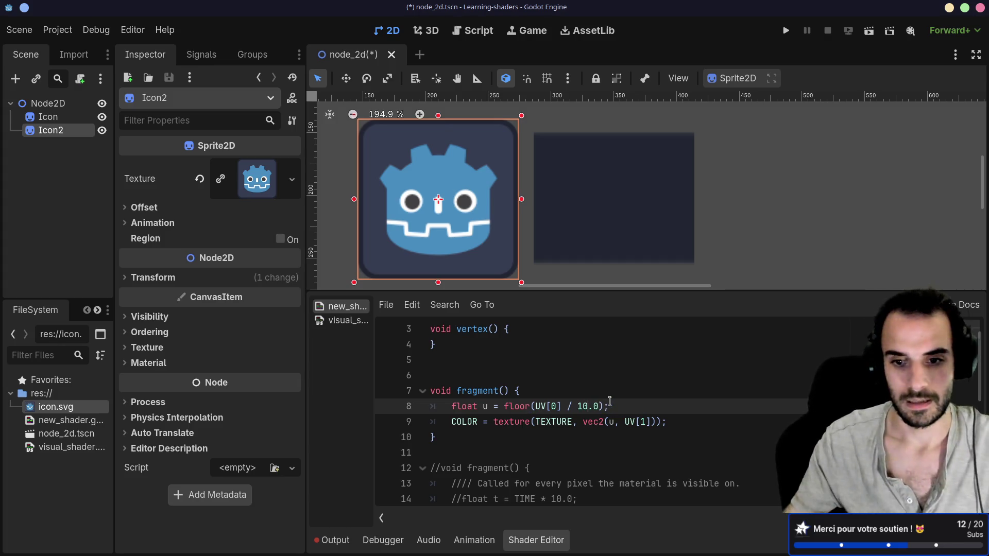
Add a trial floor line inside fragment(), then delete it again.
{"action": "left_click", "coordinate": [633, 386]}
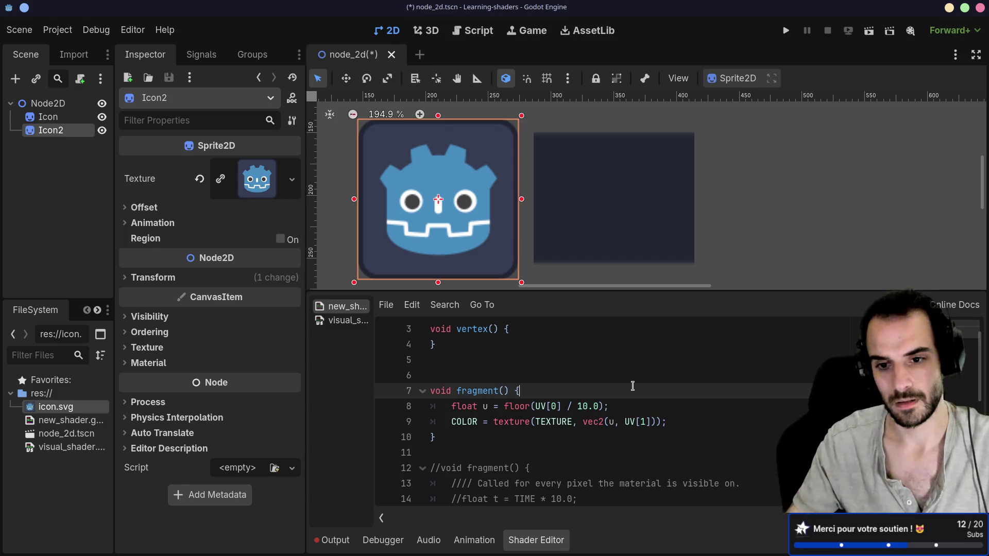
{"action": "left_click", "coordinate": [516, 407]}
{"action": "left_click", "coordinate": [545, 387]}
{"action": "key", "text": "Return"}
{"action": "type", "text": "flo"}
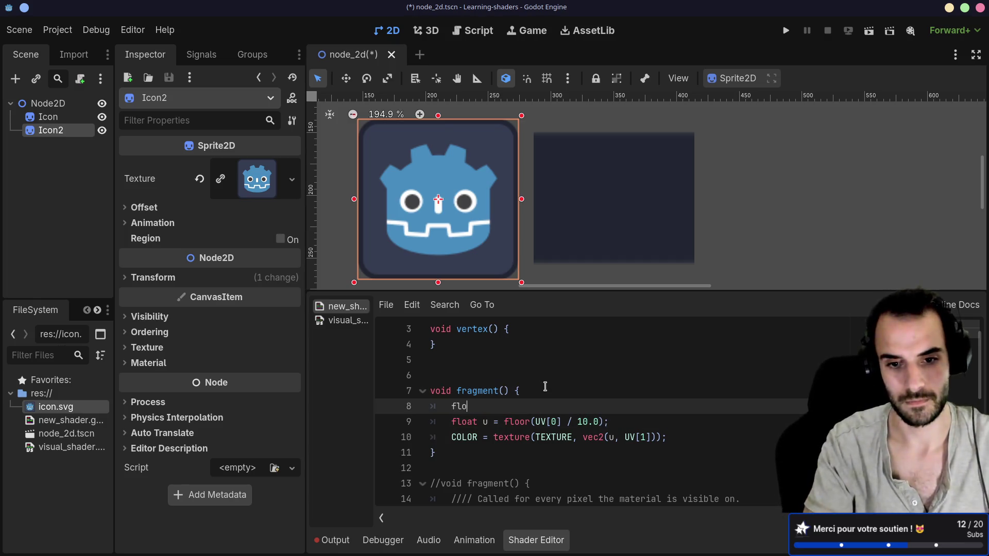
{"action": "type", "text": "or"}
{"action": "key", "text": "BackSpace"}
{"action": "type", "text": "r"}
{"action": "key", "text": "BackSpace"}
{"action": "key", "text": "BackSpace"}
{"action": "key", "text": "BackSpace"}
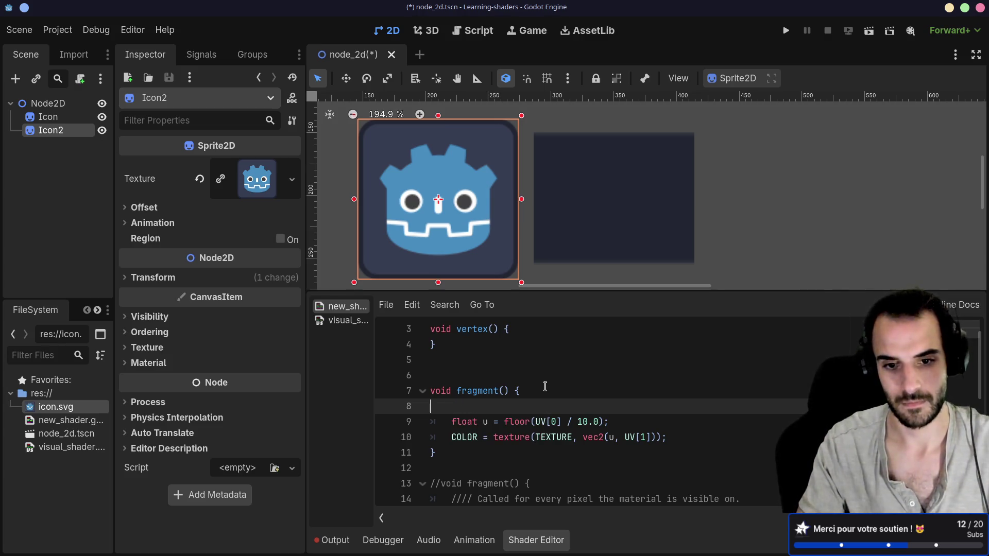
{"action": "type", "text": "fl"}
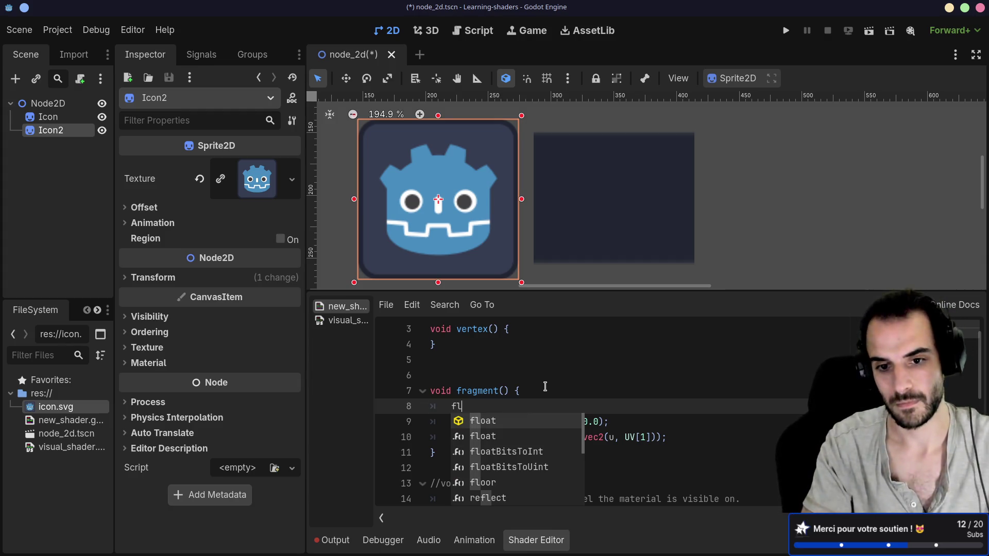
{"action": "type", "text": "o"}
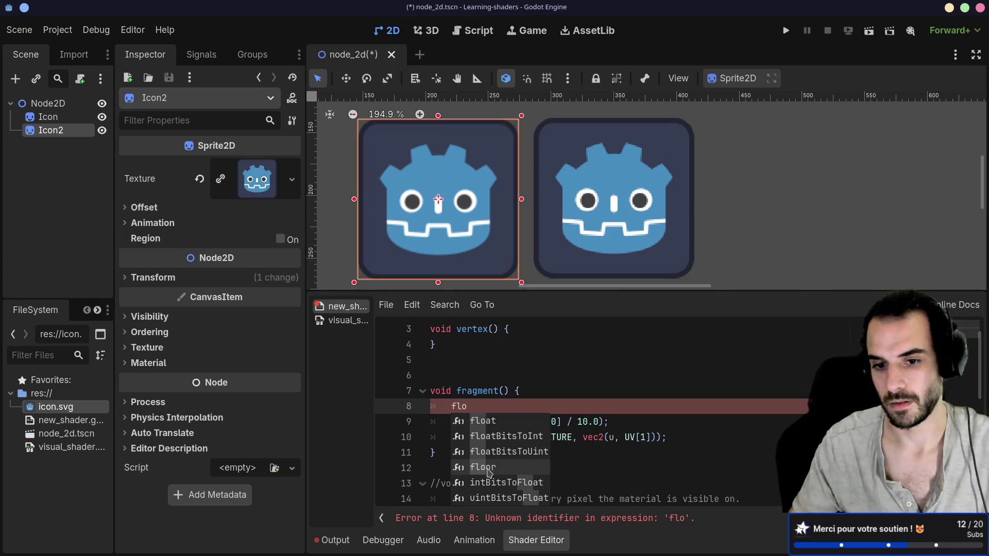
{"action": "left_click", "coordinate": [488, 469]}
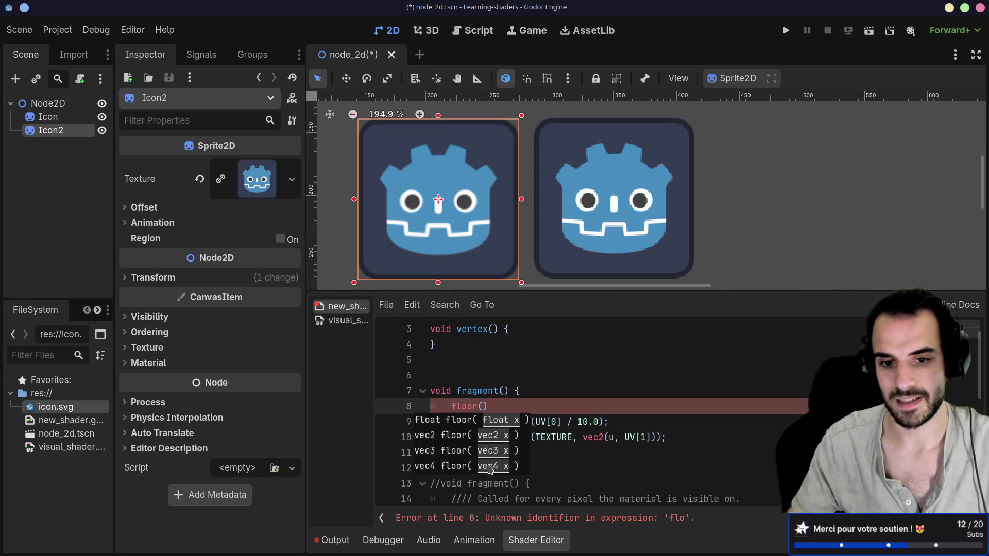
{"action": "left_click_drag", "start_coordinate": [488, 407], "coordinate": [544, 394]}
{"action": "key", "text": "BackSpace"}
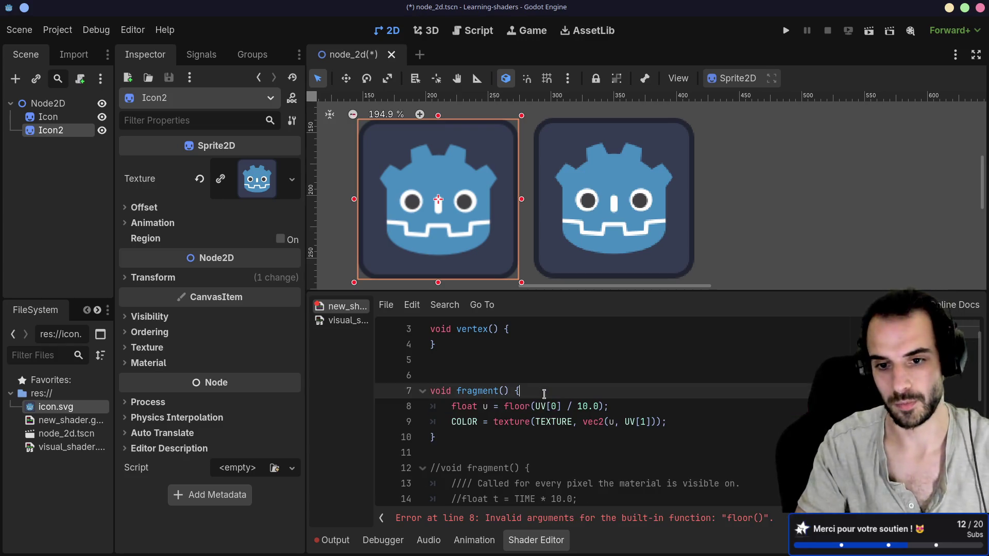
Save the scene and reselect the shaded Icon sprite.
{"action": "key", "text": "ctrl+s"}
{"action": "left_click", "coordinate": [564, 401]}
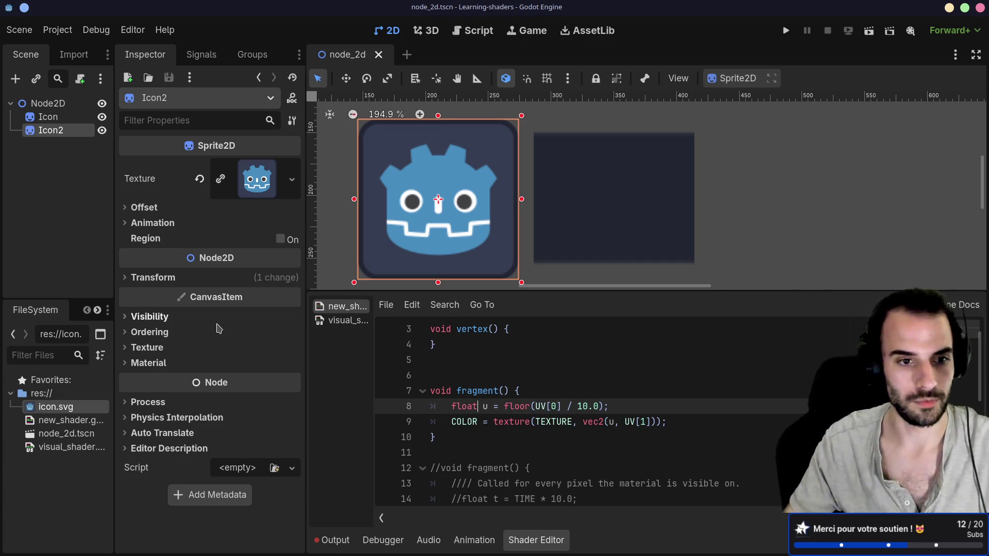
{"action": "left_click", "coordinate": [614, 210]}
{"action": "left_click", "coordinate": [199, 259]}
{"action": "left_click", "coordinate": [234, 259]}
{"action": "left_click", "coordinate": [252, 295]}
{"action": "scroll", "coordinate": [541, 364], "scroll_direction": "down", "scroll_amount": 1}
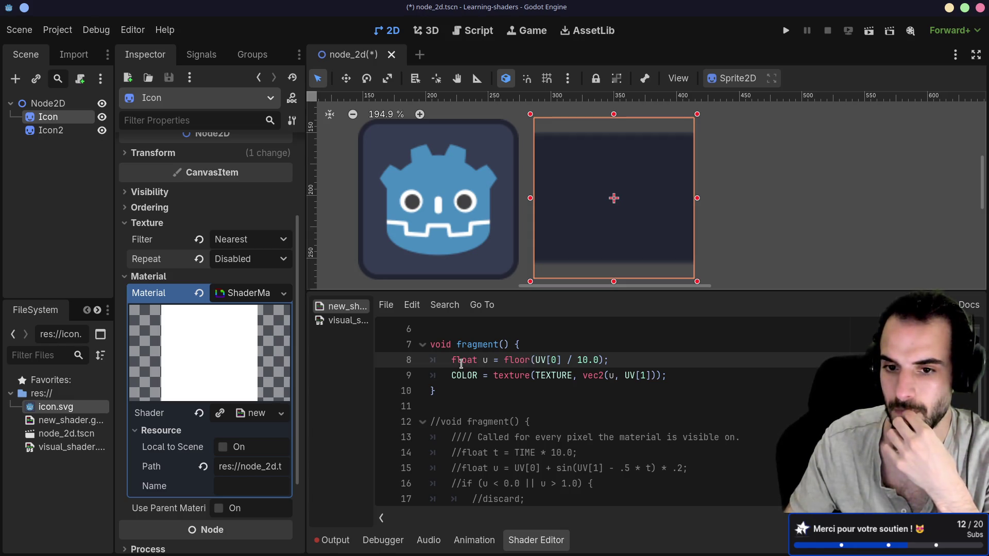
{"action": "double_click", "coordinate": [549, 376]}
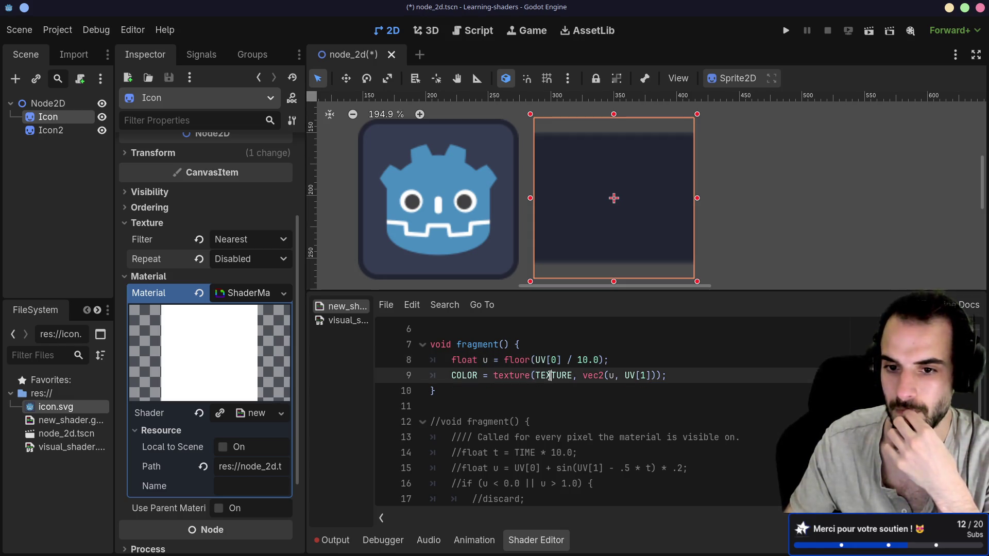
{"action": "double_click", "coordinate": [611, 376]}
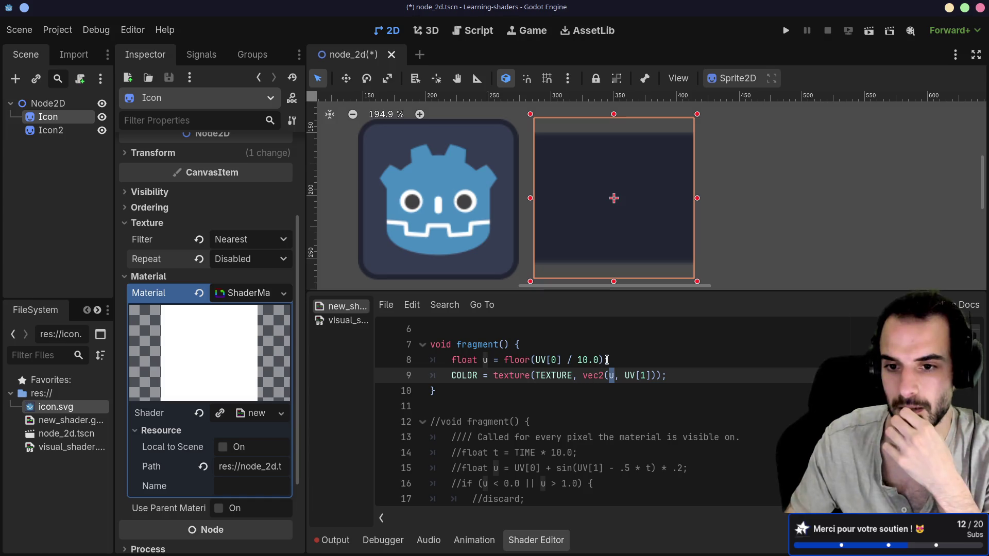
{"action": "left_click", "coordinate": [606, 360]}
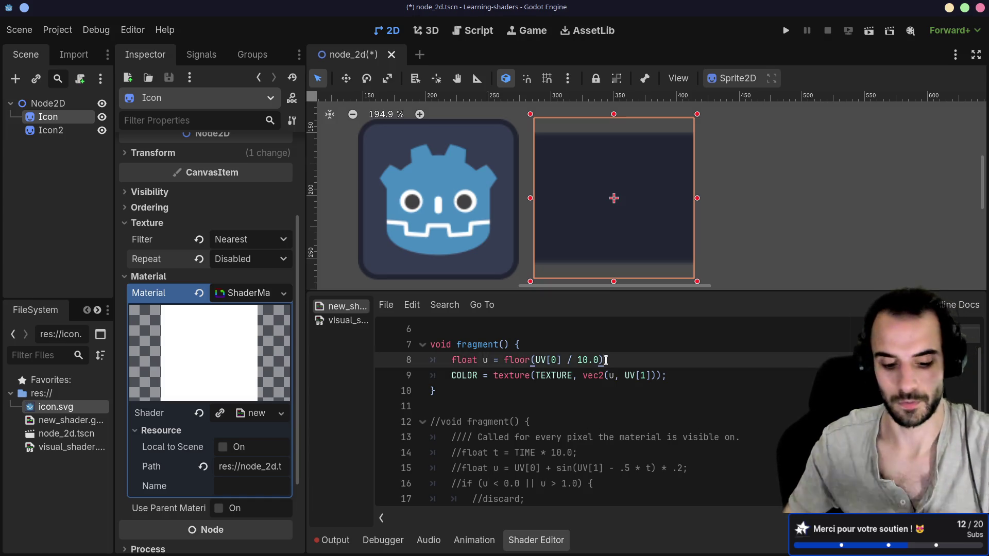
Append * 10.0 to the u line and duplicate it as v using UV[1].
{"action": "type", "text": "* 1"}
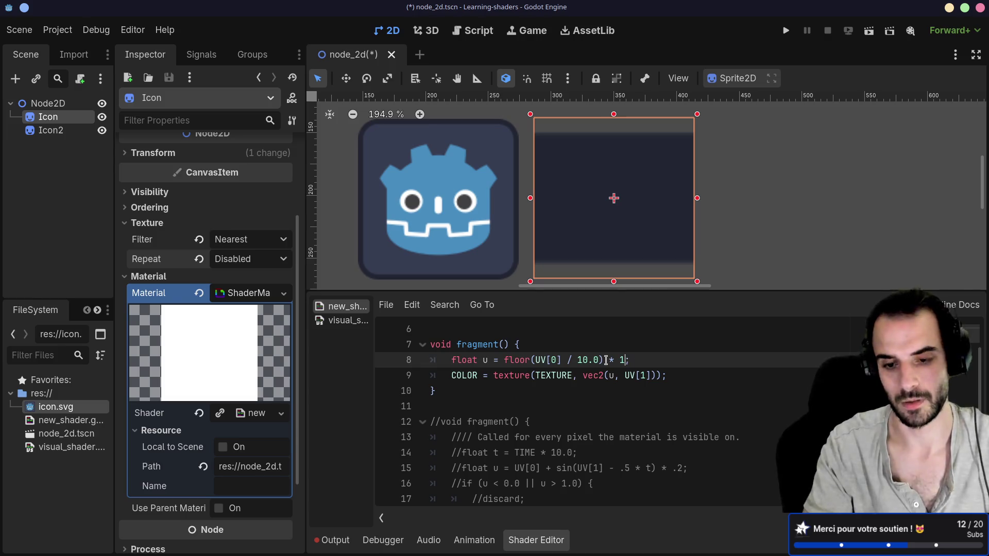
{"action": "type", "text": "0.0"}
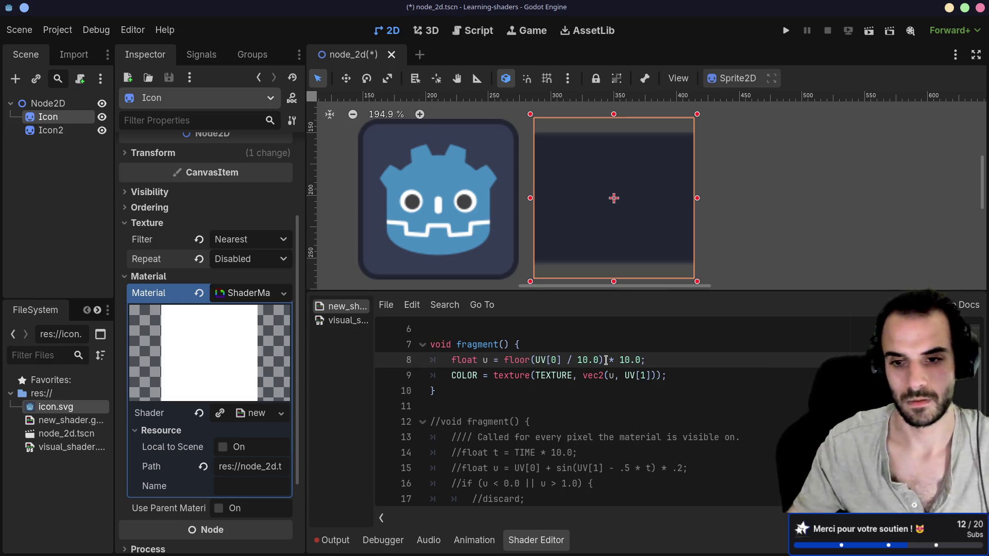
{"action": "left_click", "coordinate": [655, 354]}
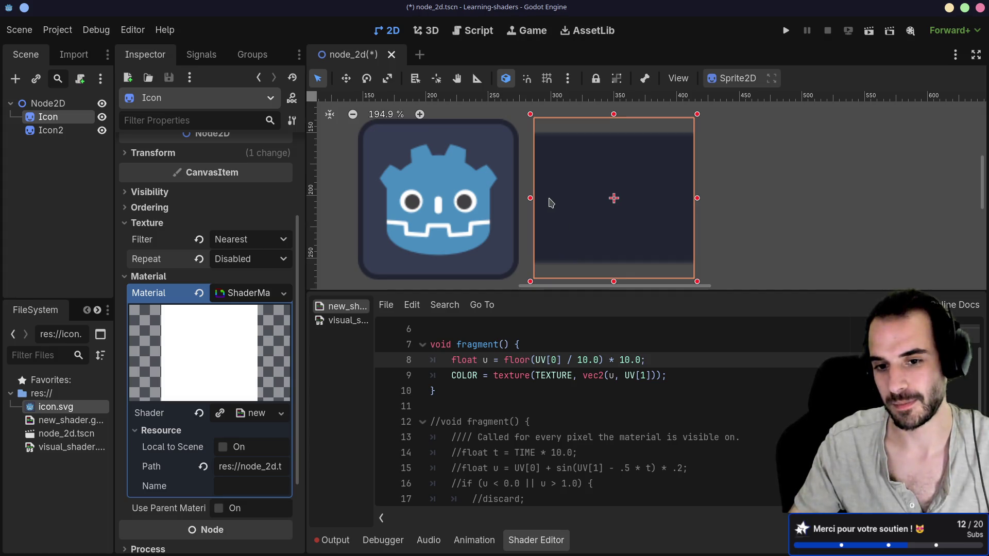
{"action": "left_click_drag", "start_coordinate": [658, 359], "coordinate": [659, 343]}
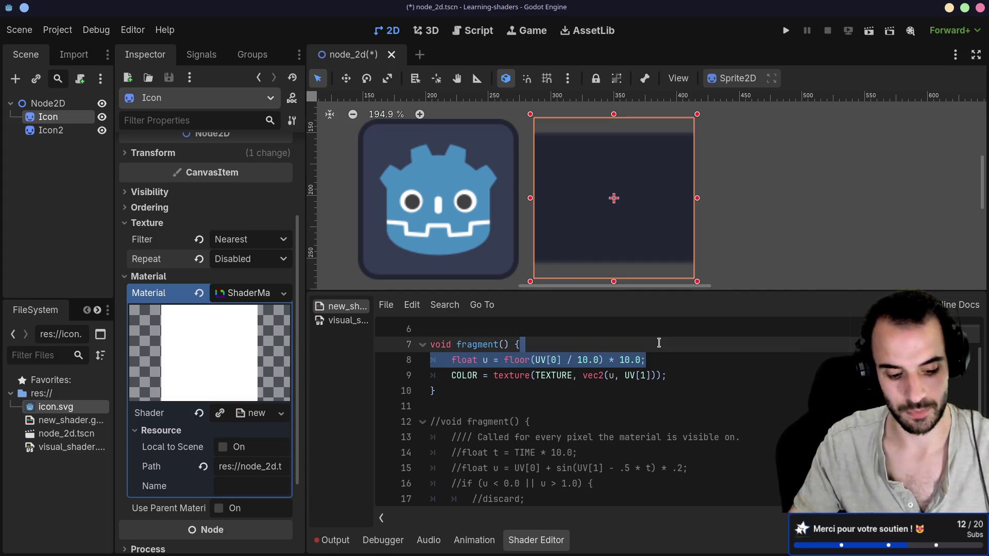
{"action": "key", "text": "ctrl+shift+d"}
{"action": "left_click", "coordinate": [488, 375]}
{"action": "key", "text": "BackSpace"}
{"action": "type", "text": "v"}
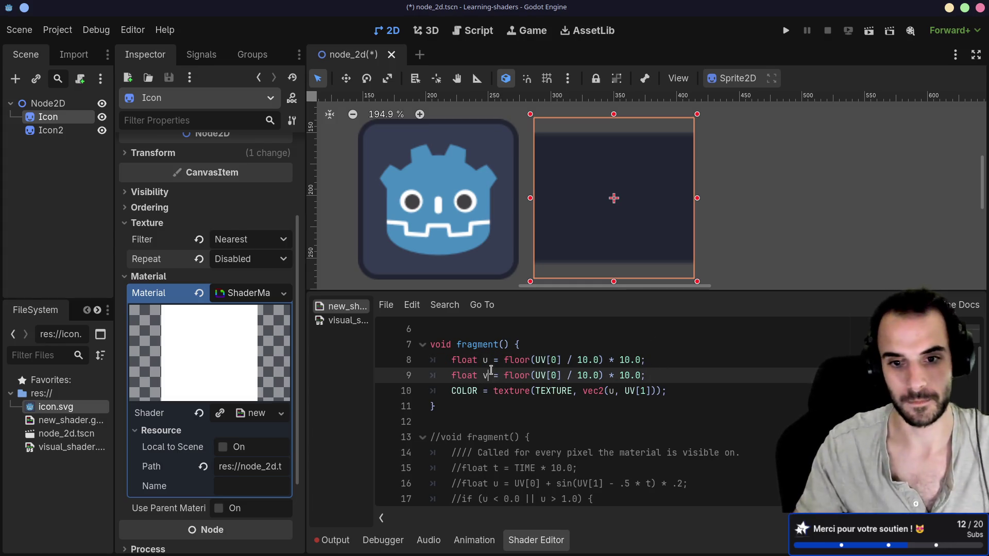
{"action": "left_click", "coordinate": [558, 375]}
{"action": "key", "text": "BackSpace"}
{"action": "type", "text": "1"}
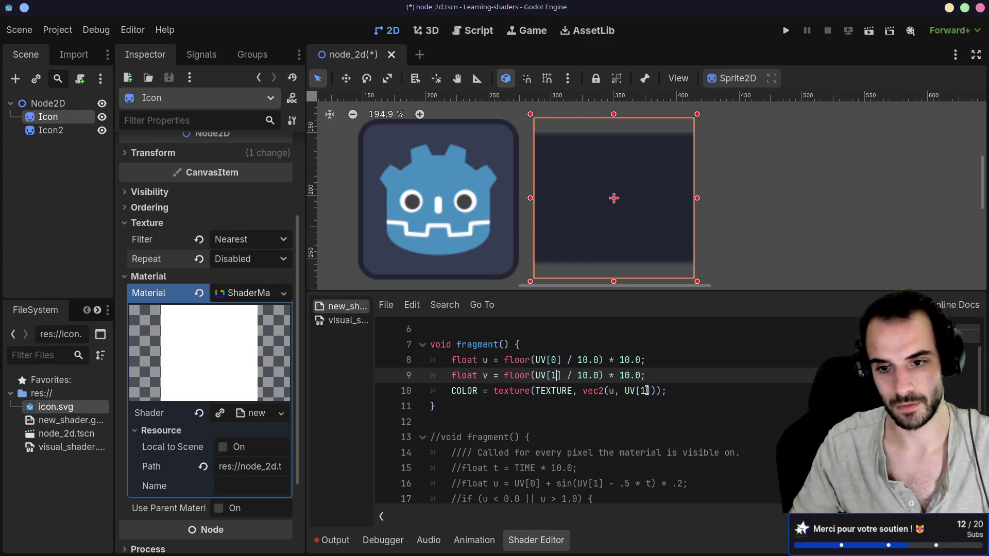
Replace UV[1] with v in the texture() call so it samples vec2(u, v).
{"action": "left_click_drag", "start_coordinate": [648, 390], "coordinate": [625, 390]}
{"action": "key", "text": "BackSpace"}
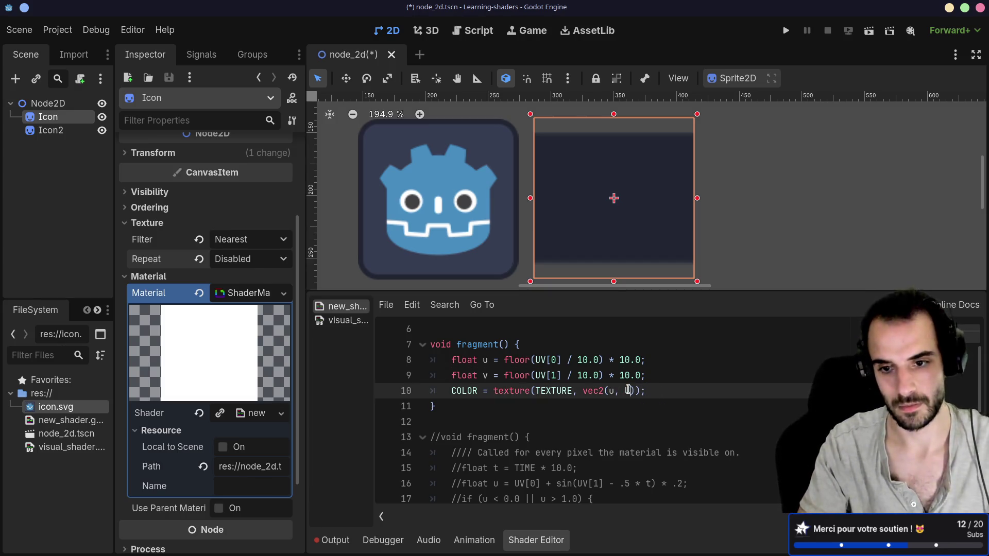
{"action": "type", "text": "v"}
{"action": "left_click", "coordinate": [728, 361]}
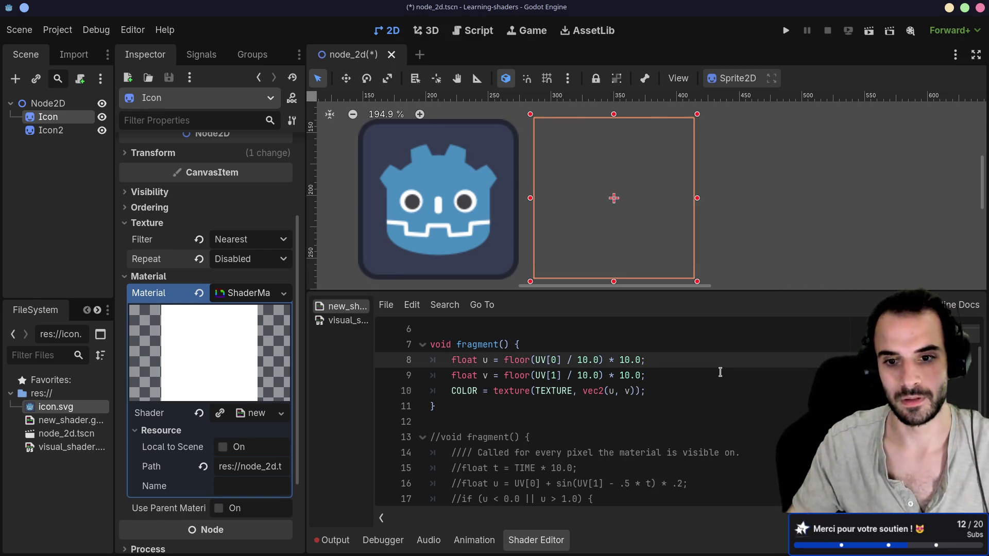
{"action": "left_click", "coordinate": [699, 386]}
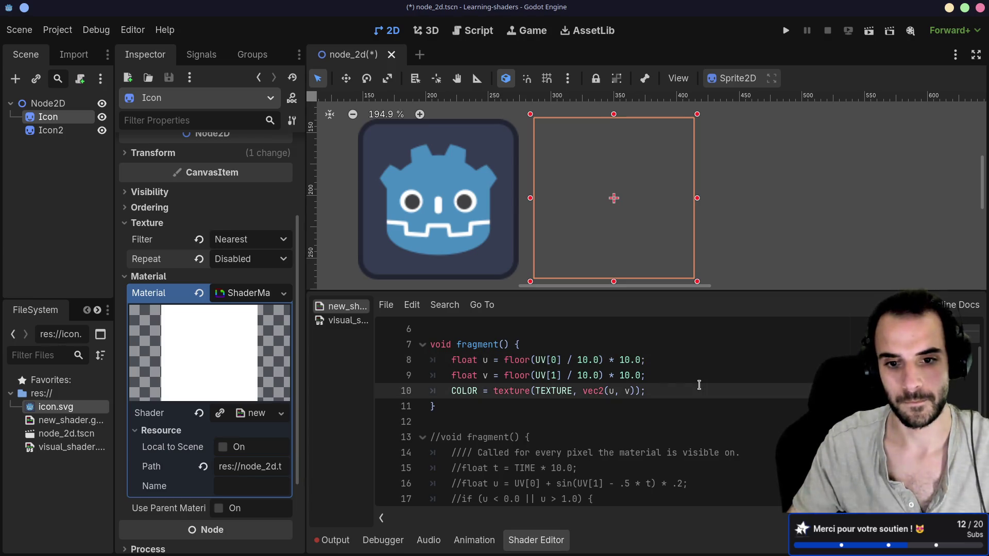
{"action": "double_click", "coordinate": [562, 394]}
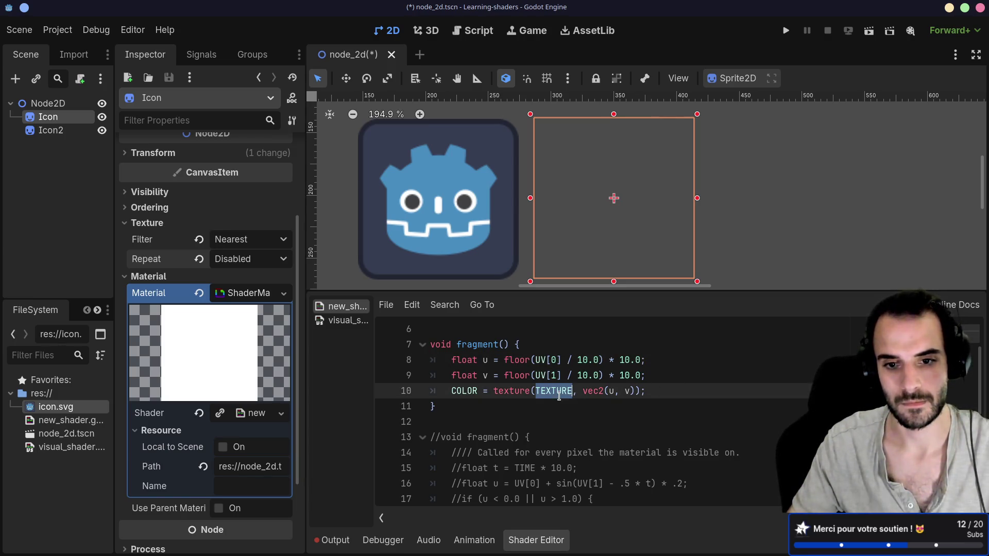
{"action": "scroll", "coordinate": [569, 410], "scroll_direction": "up", "scroll_amount": 2}
{"action": "scroll", "coordinate": [570, 409], "scroll_direction": "down", "scroll_amount": 10}
{"action": "scroll", "coordinate": [570, 409], "scroll_direction": "up", "scroll_amount": 9}
{"action": "left_click_drag", "start_coordinate": [651, 410], "coordinate": [652, 387]}
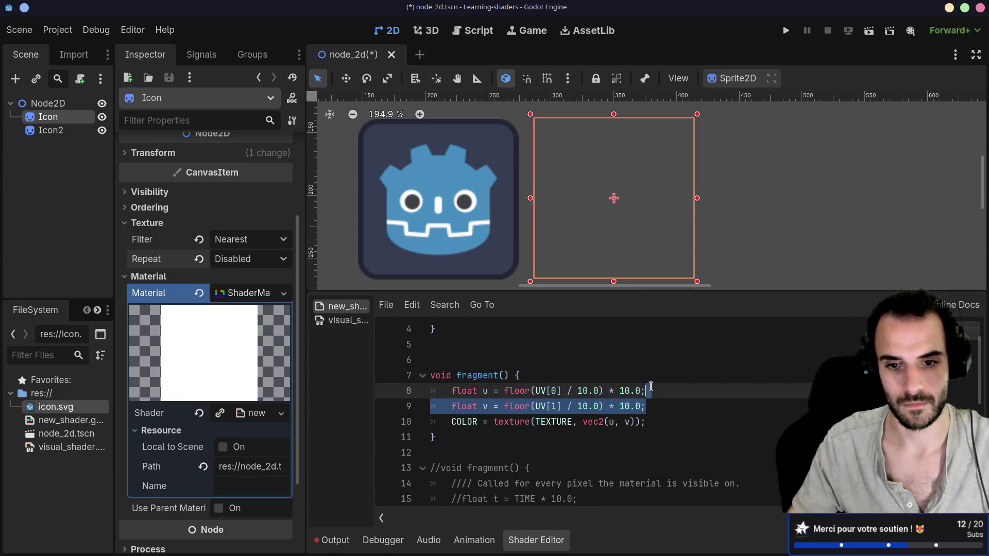
Inspect the floor(UV[0] / 10.0) and floor(UV[1] / 10.0) expressions on the u and v lines.
{"action": "left_click", "coordinate": [634, 408]}
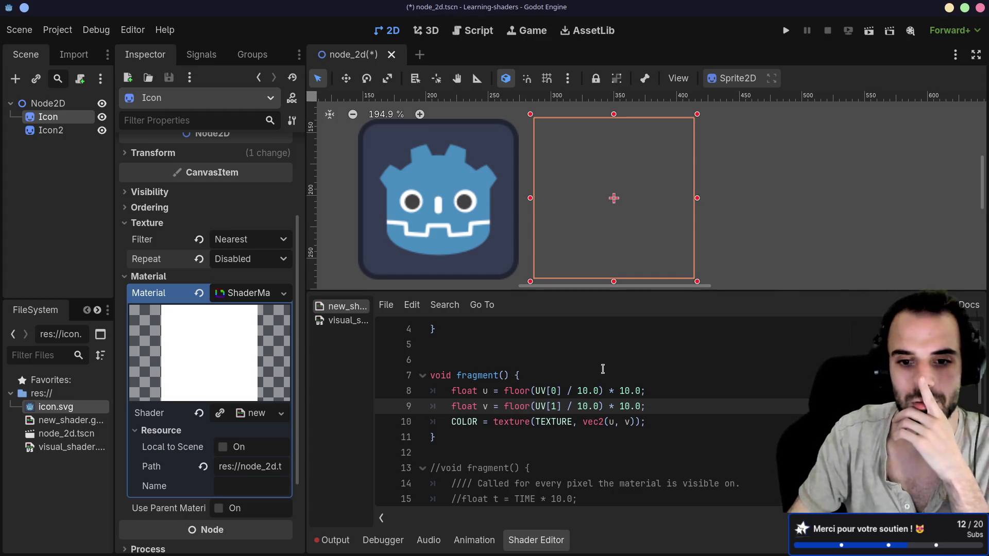
{"action": "left_click_drag", "start_coordinate": [505, 392], "coordinate": [605, 396]}
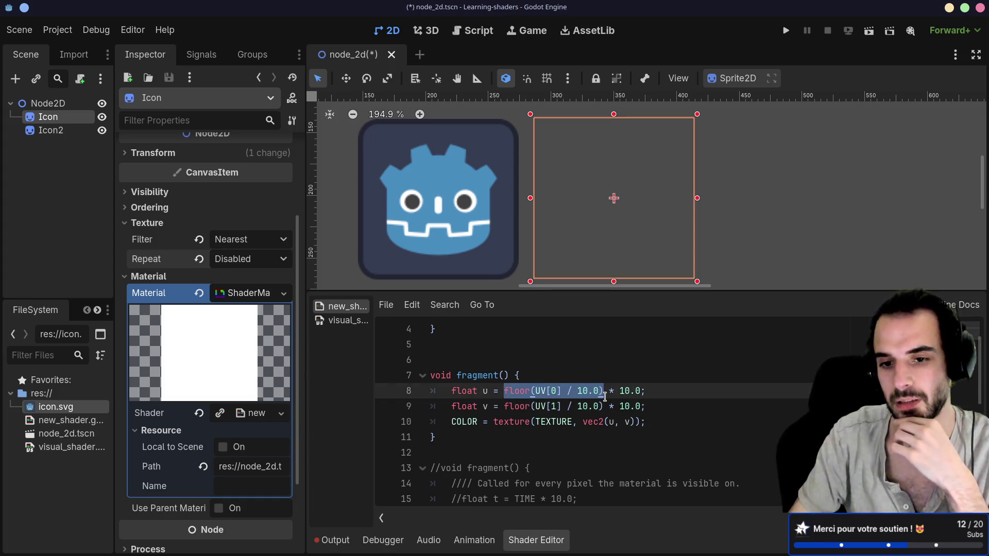
{"action": "left_click_drag", "start_coordinate": [510, 393], "coordinate": [512, 406]}
{"action": "left_click", "coordinate": [516, 394]}
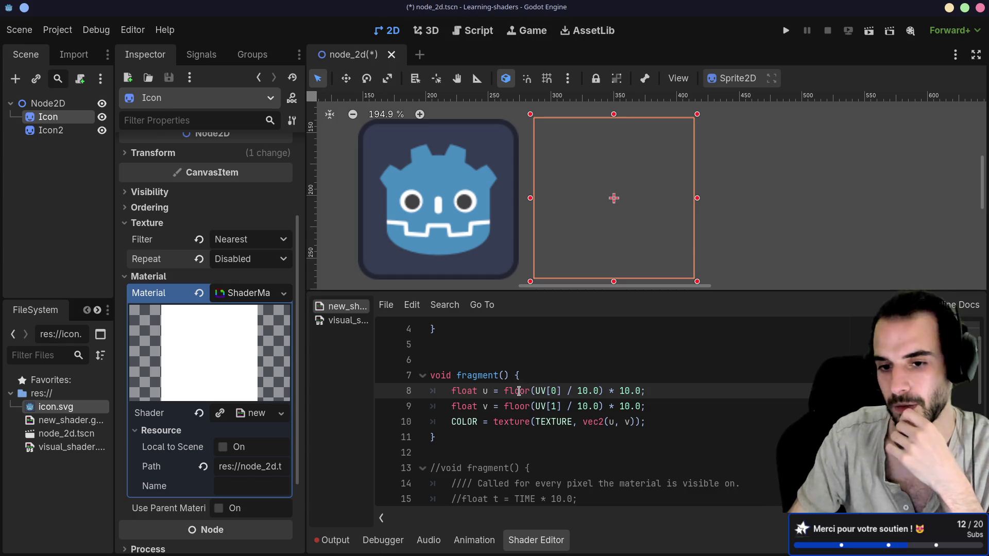
{"action": "double_click", "coordinate": [514, 393]}
{"action": "mouse_move", "coordinate": [513, 393]}
{"action": "left_mouse_down"}
{"action": "mouse_move", "coordinate": [572, 391]}
{"action": "mouse_move", "coordinate": [547, 402]}
{"action": "mouse_move", "coordinate": [582, 391]}
{"action": "left_mouse_up"}
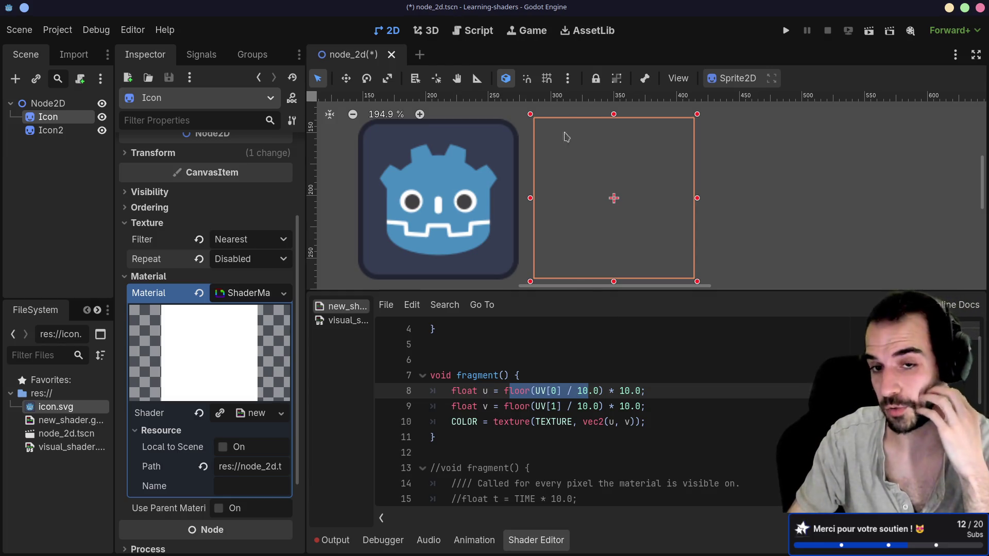
{"action": "left_click_drag", "start_coordinate": [500, 391], "coordinate": [573, 391]}
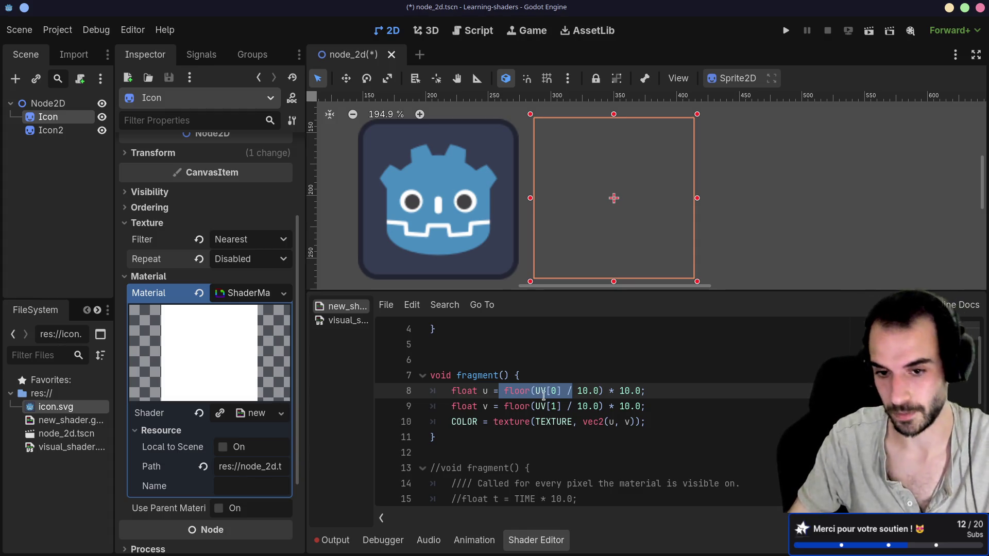
{"action": "triple_click", "coordinate": [528, 391]}
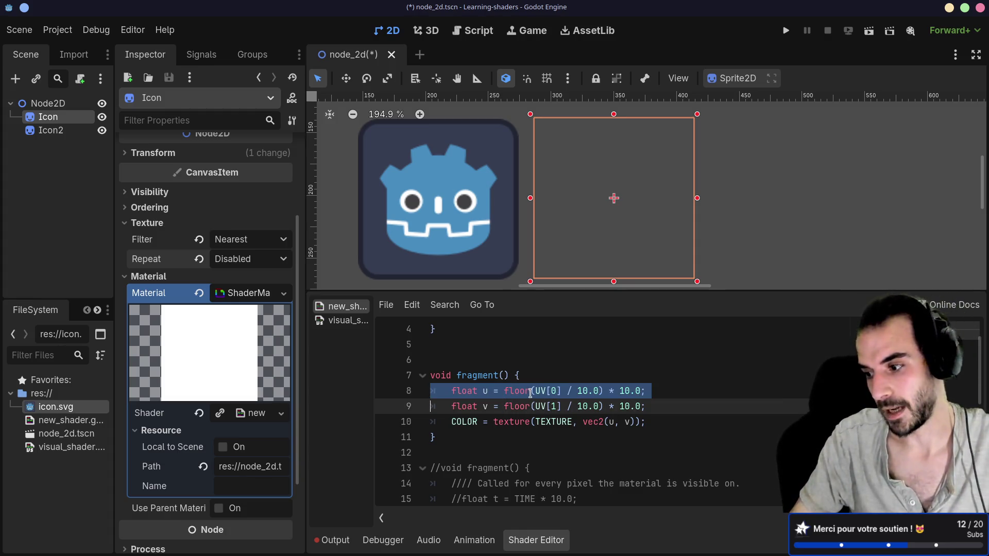
{"action": "left_click", "coordinate": [538, 391]}
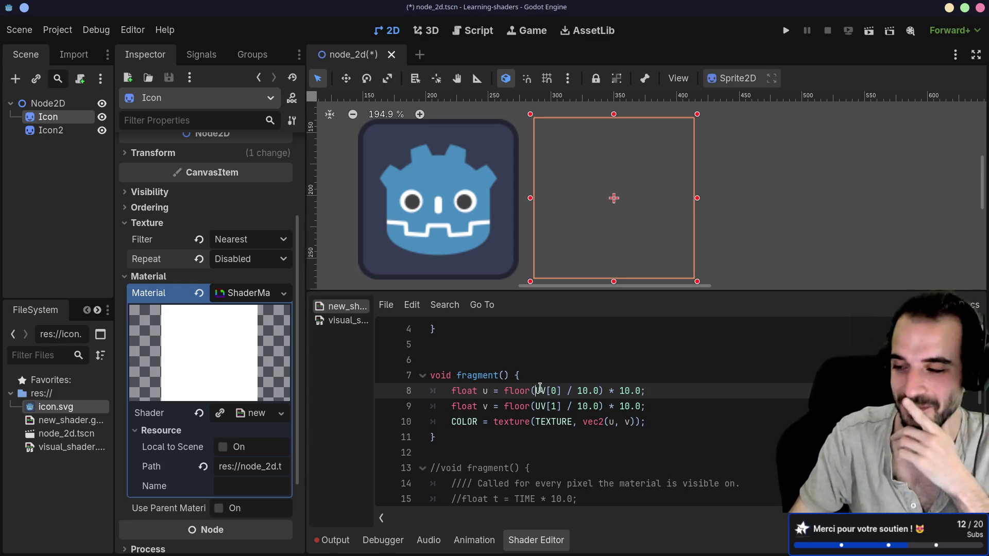
{"action": "double_click", "coordinate": [542, 391]}
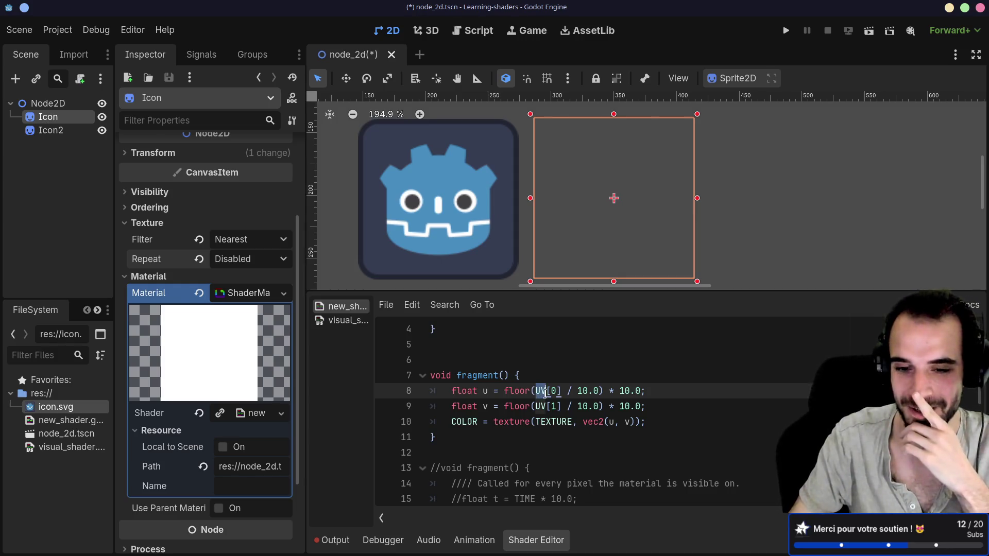
Insert a blank line right after 'void fragment() {'.
{"action": "left_click", "coordinate": [552, 407]}
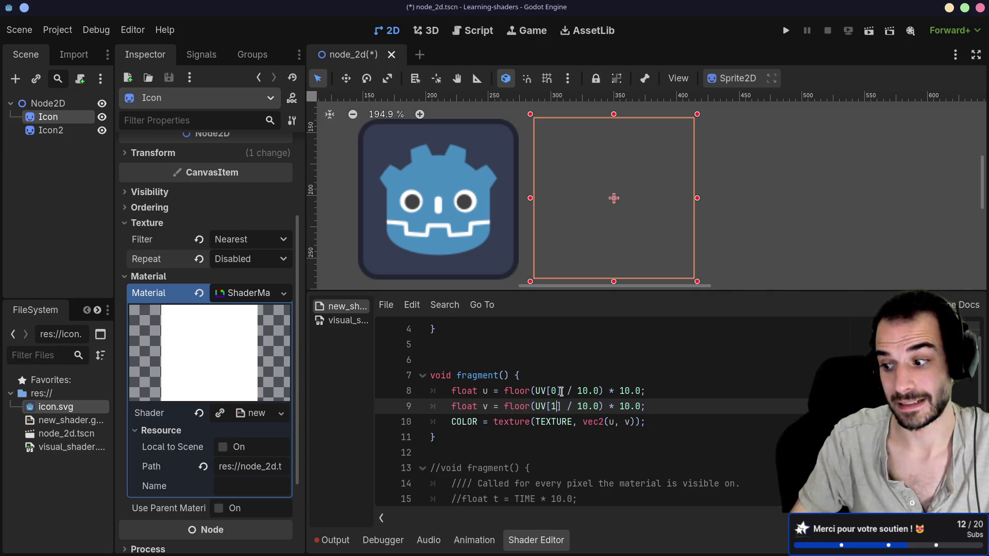
{"action": "left_click", "coordinate": [561, 391]}
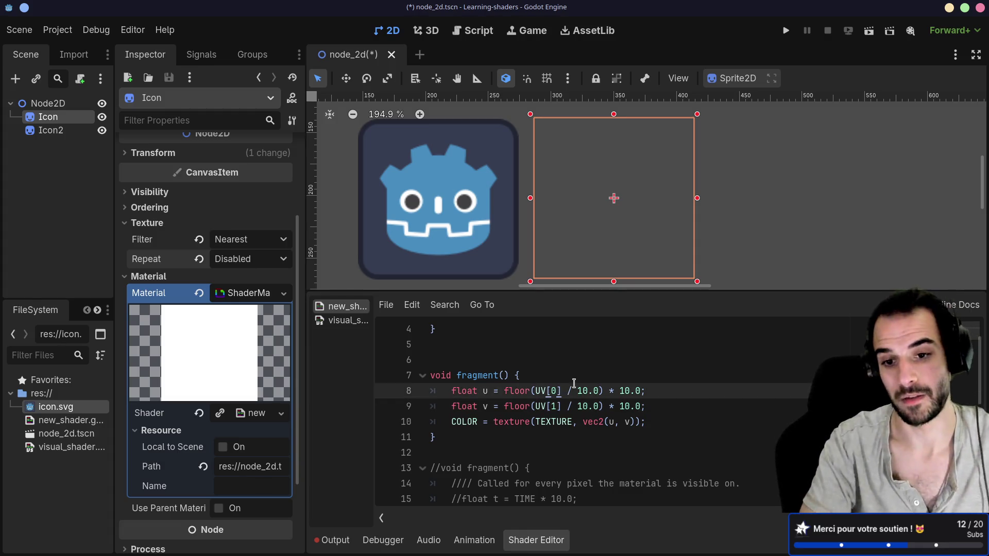
{"action": "left_click", "coordinate": [573, 380]}
{"action": "key", "text": "Return"}
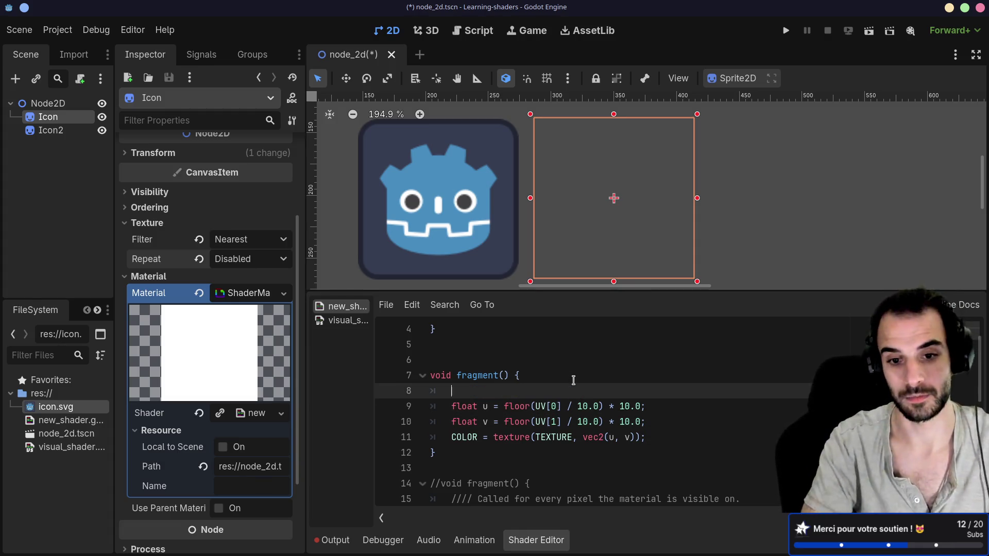
Declare 'float size = 128.0;' and multiply the UV coordinate by size inside the floor calls.
{"action": "type", "text": "float "}
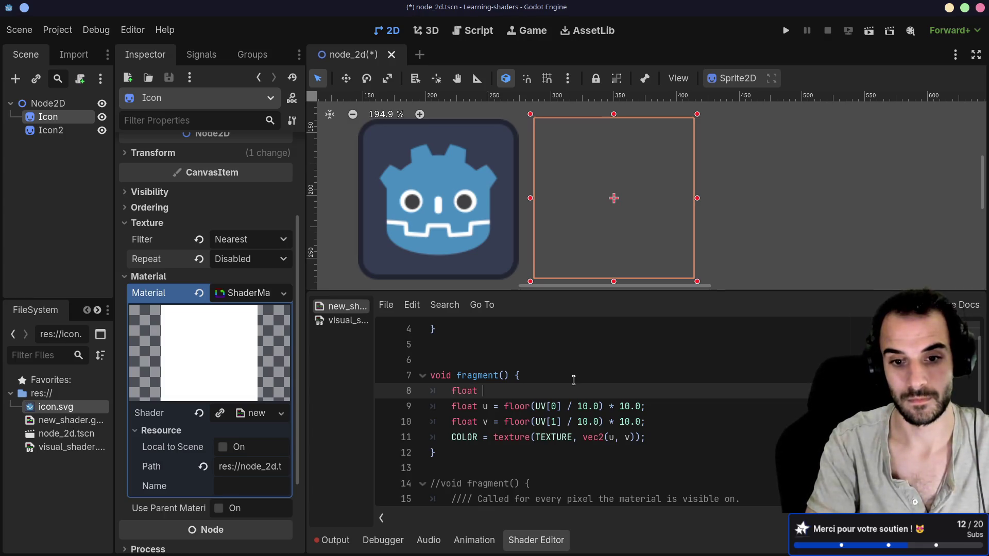
{"action": "type", "text": "size = 128.0"}
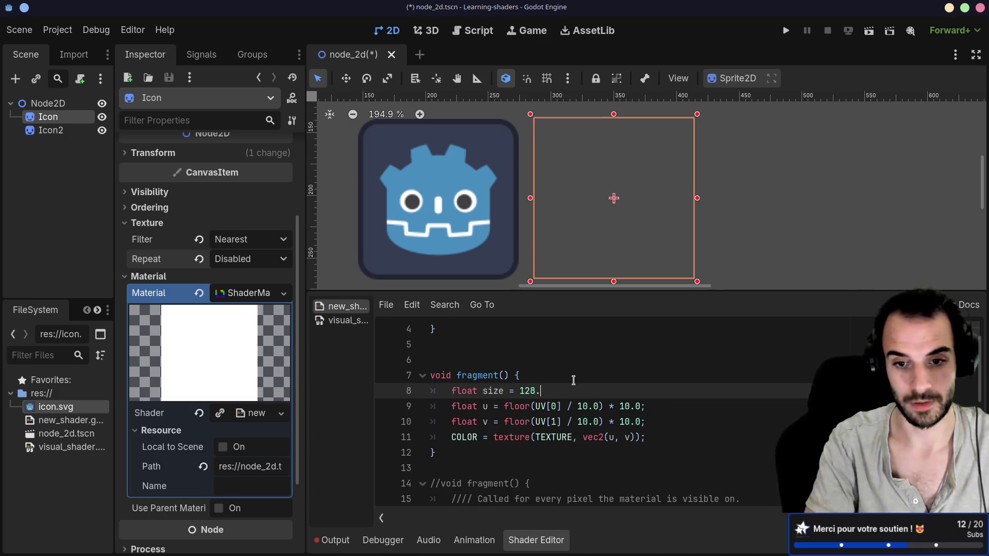
{"action": "left_click", "coordinate": [561, 407]}
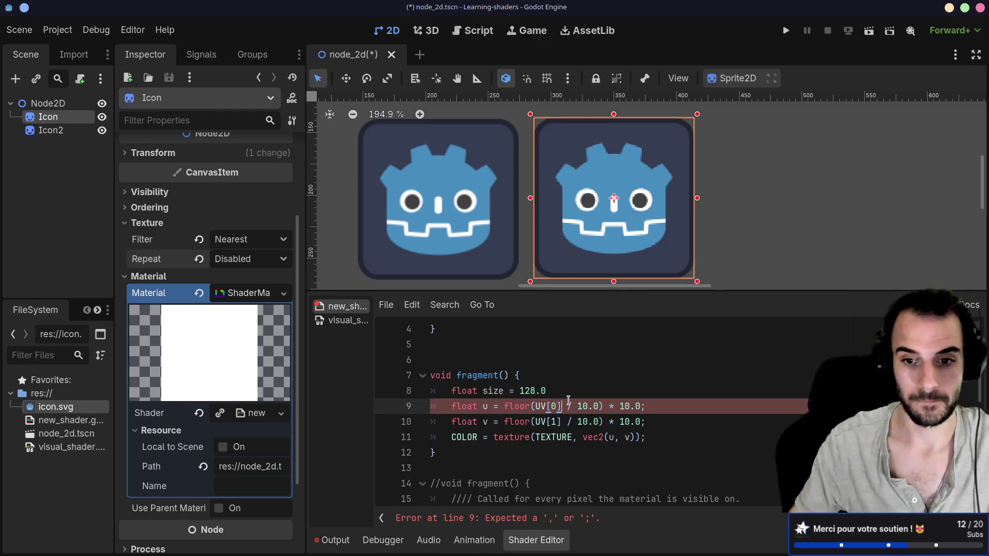
{"action": "type", "text": "* size"}
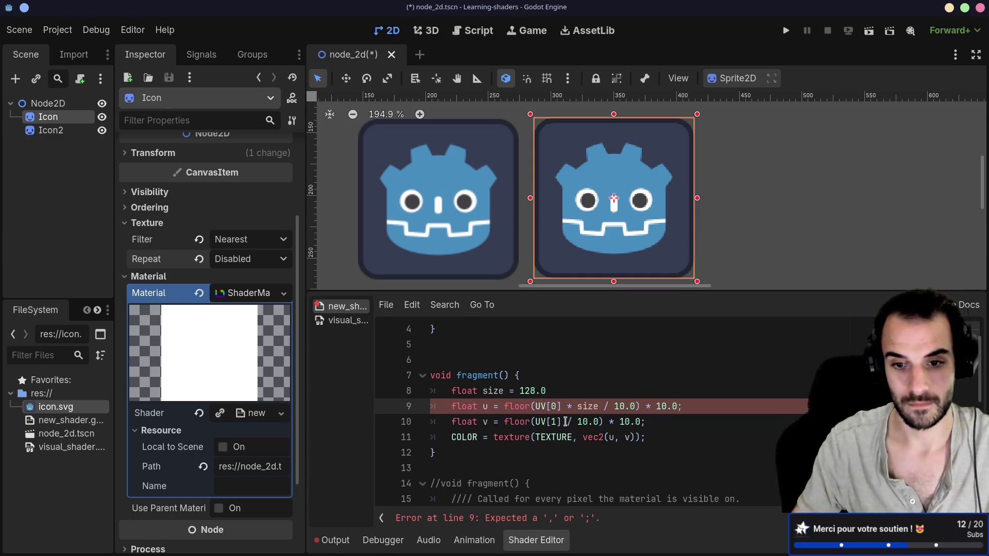
{"action": "left_click", "coordinate": [569, 422]}
{"action": "type", "text": "* size"}
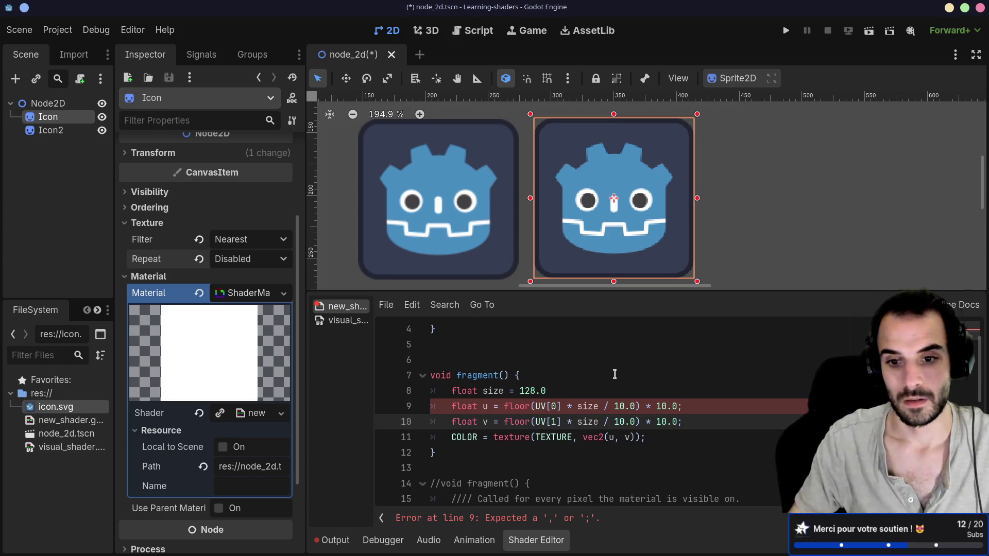
{"action": "left_click", "coordinate": [598, 380]}
{"action": "left_click", "coordinate": [592, 423]}
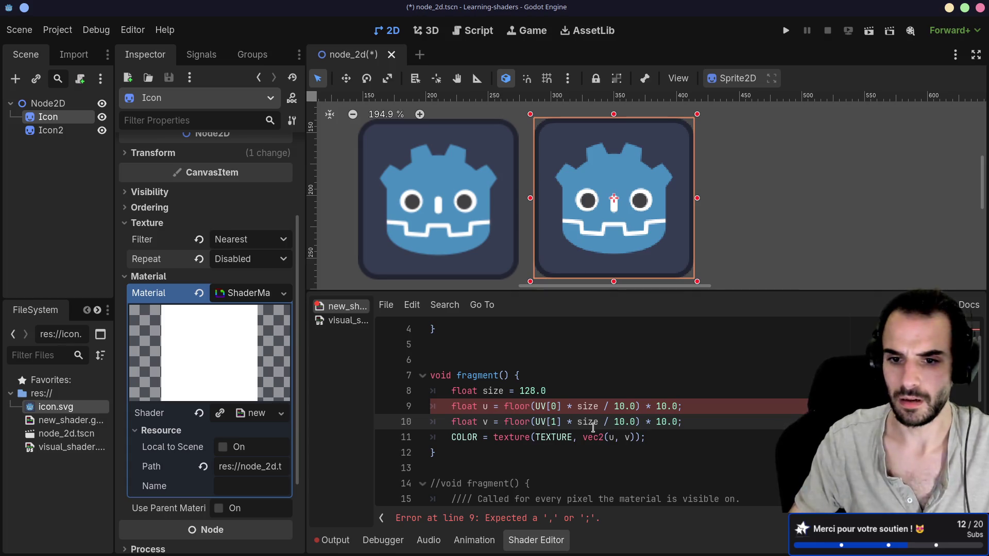
{"action": "left_click", "coordinate": [580, 387]}
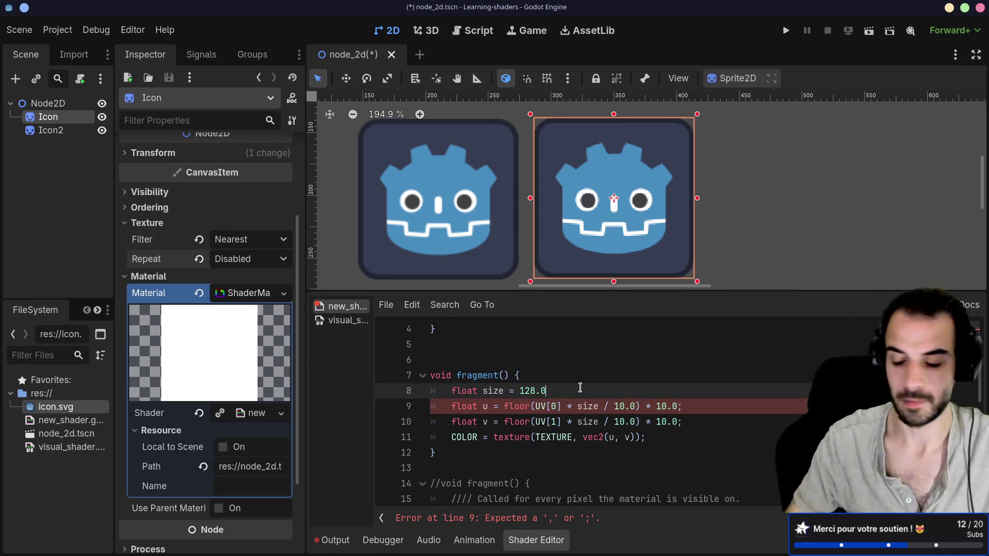
{"action": "type", "text": ";"}
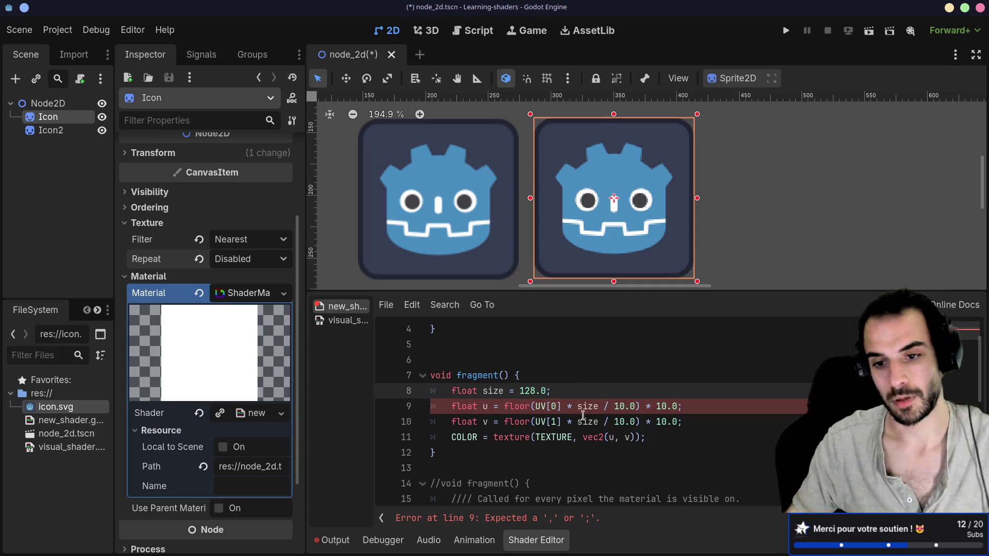
{"action": "left_click", "coordinate": [582, 435]}
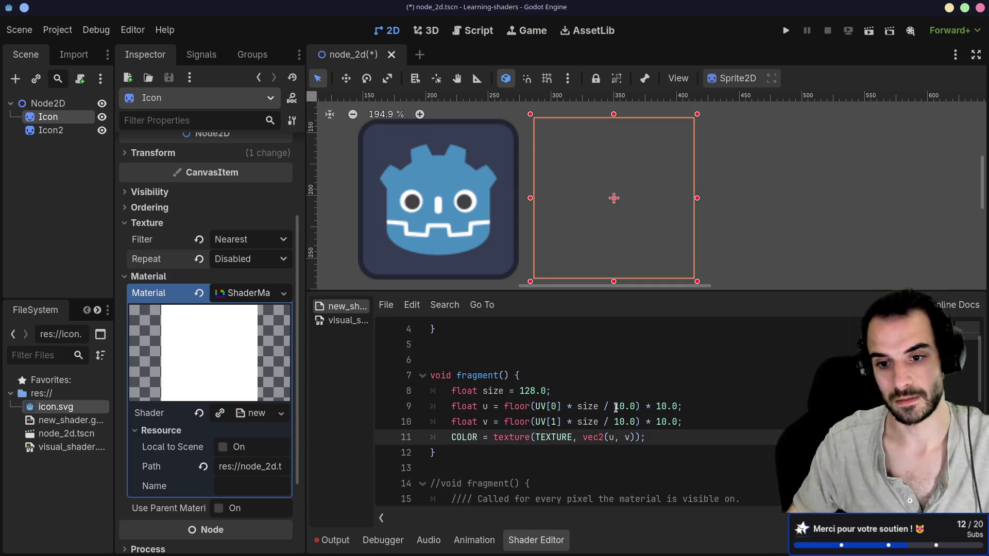
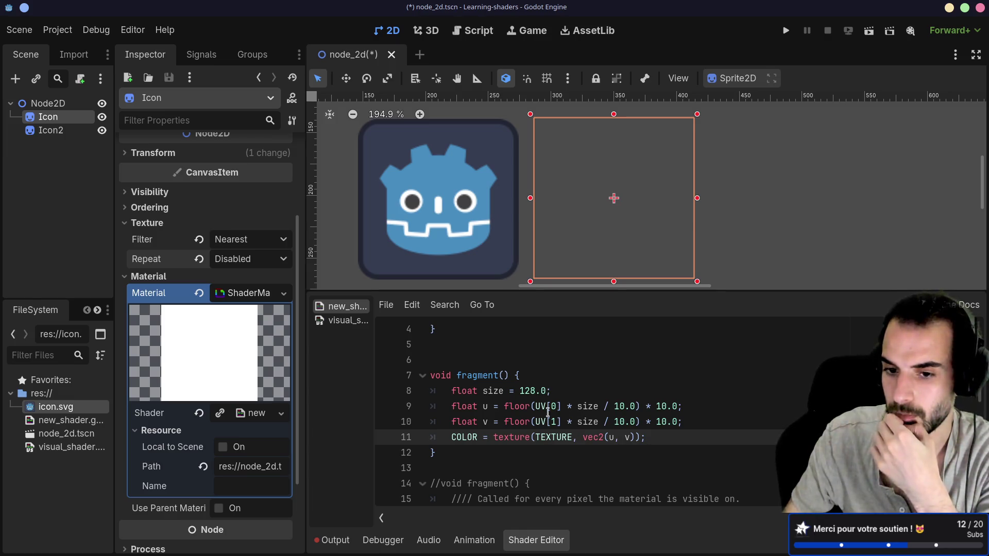
Look over the u formula, then revert the Icon texture's Repeat and Filter to Inherit.
{"action": "left_click_drag", "start_coordinate": [536, 407], "coordinate": [561, 407]}
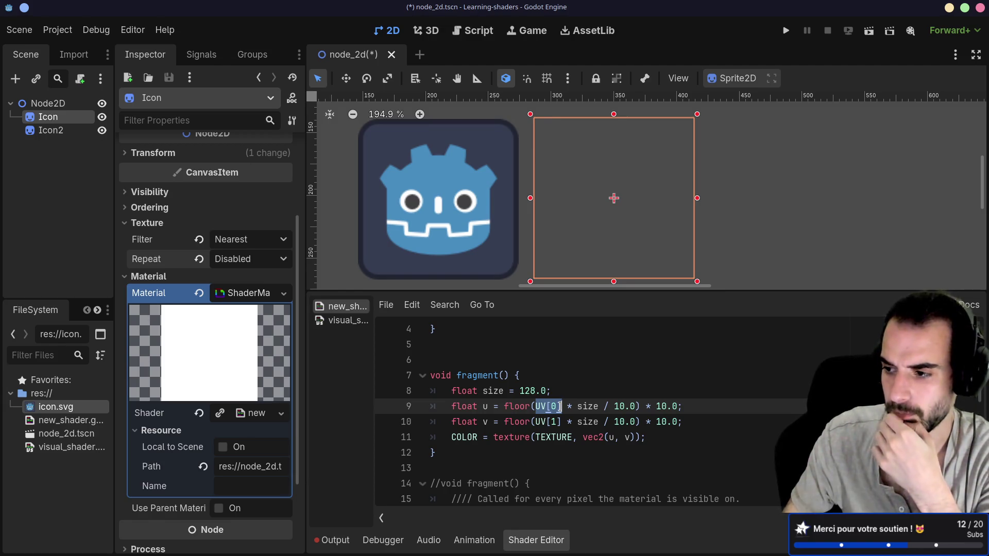
{"action": "double_click", "coordinate": [587, 407]}
{"action": "left_click", "coordinate": [598, 406]}
{"action": "left_click", "coordinate": [621, 415]}
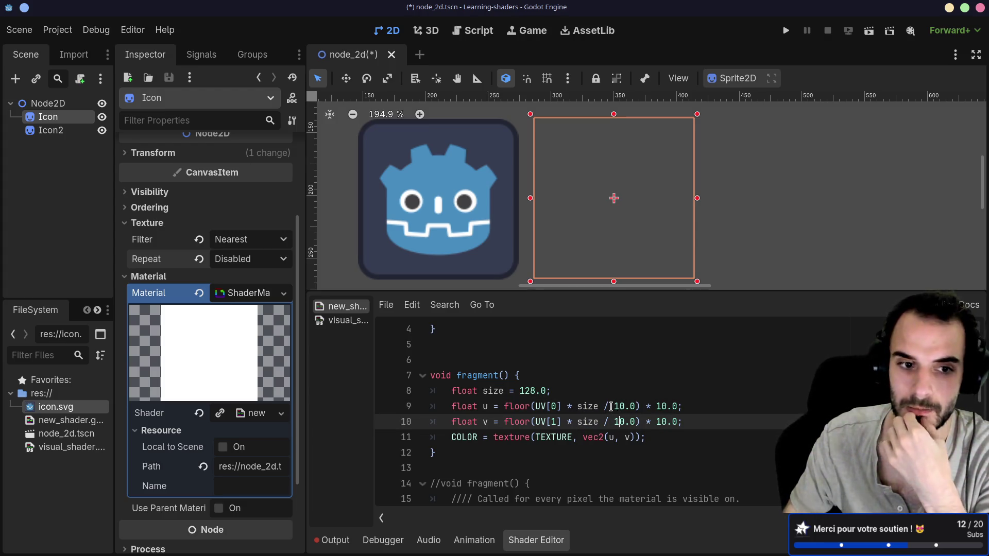
{"action": "left_click", "coordinate": [201, 261]}
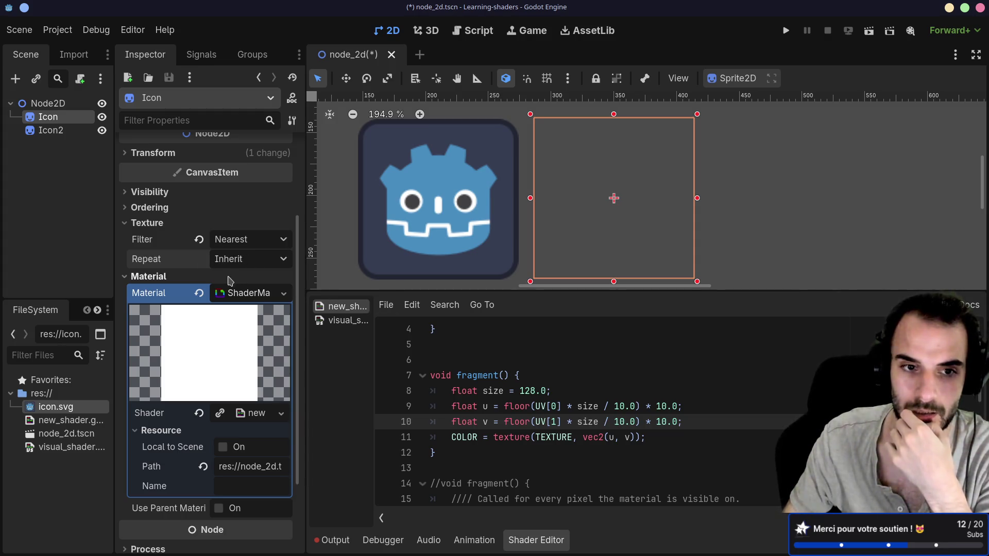
{"action": "left_click", "coordinate": [199, 240]}
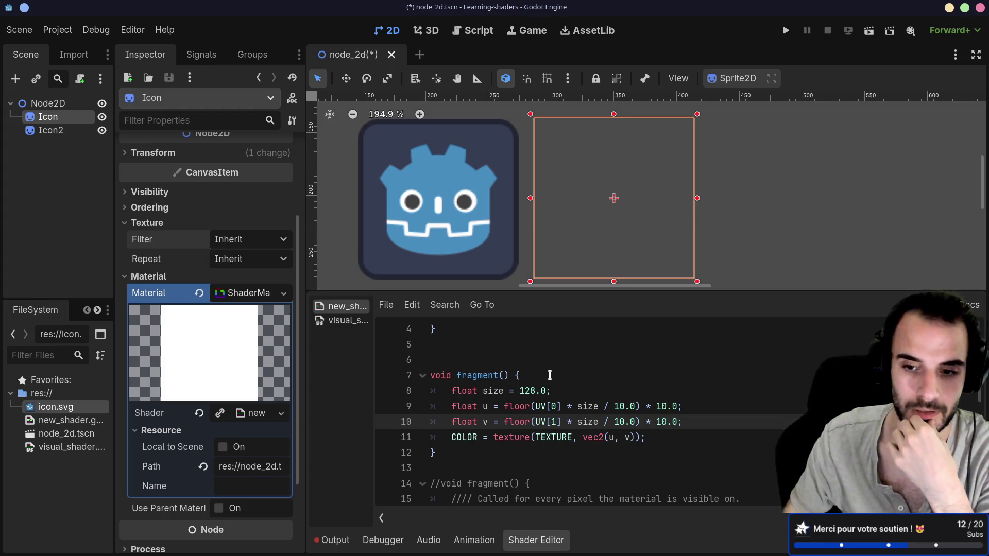
Select the floored u expression and put the caret after u in the texture lookup.
{"action": "left_click_drag", "start_coordinate": [535, 407], "coordinate": [563, 408]}
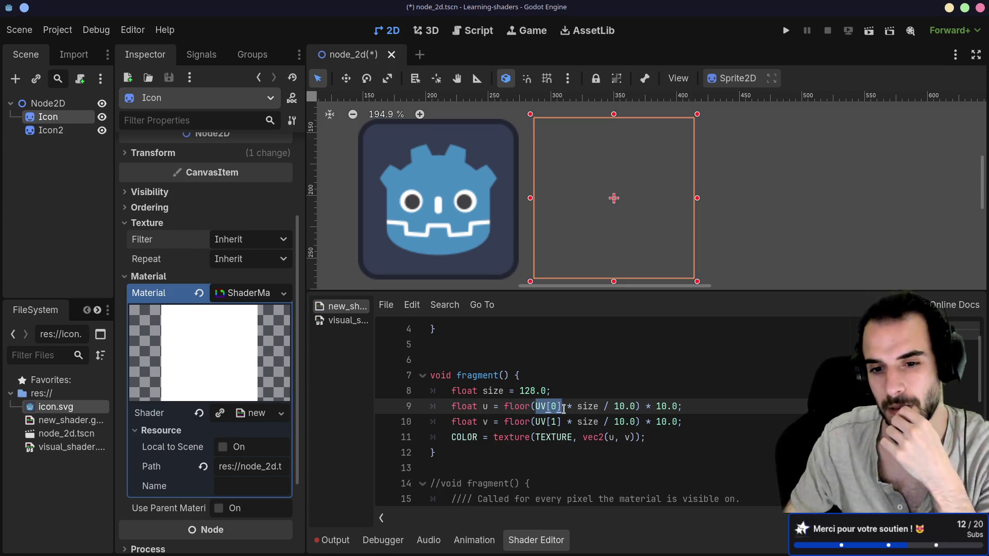
{"action": "left_click", "coordinate": [578, 407]}
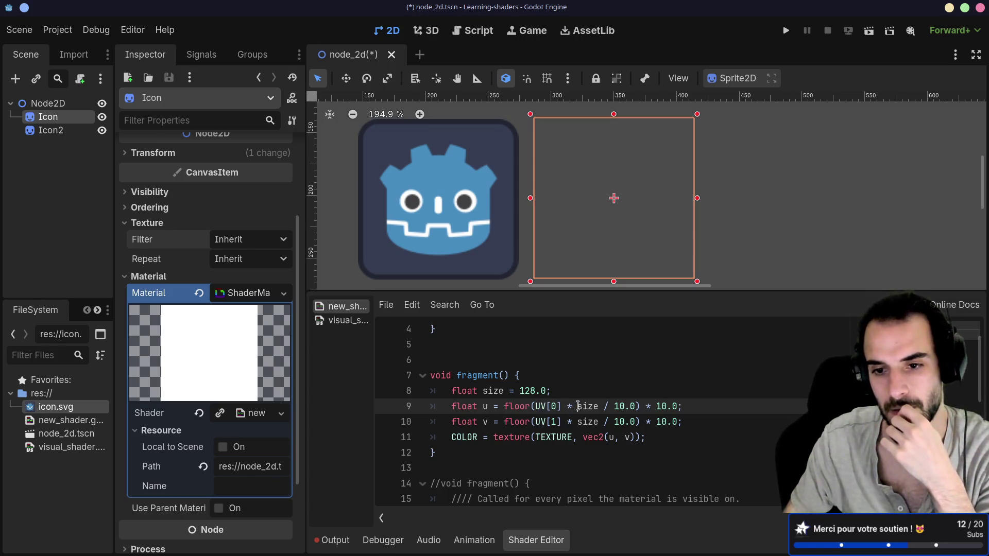
{"action": "left_click_drag", "start_coordinate": [504, 407], "coordinate": [679, 407]}
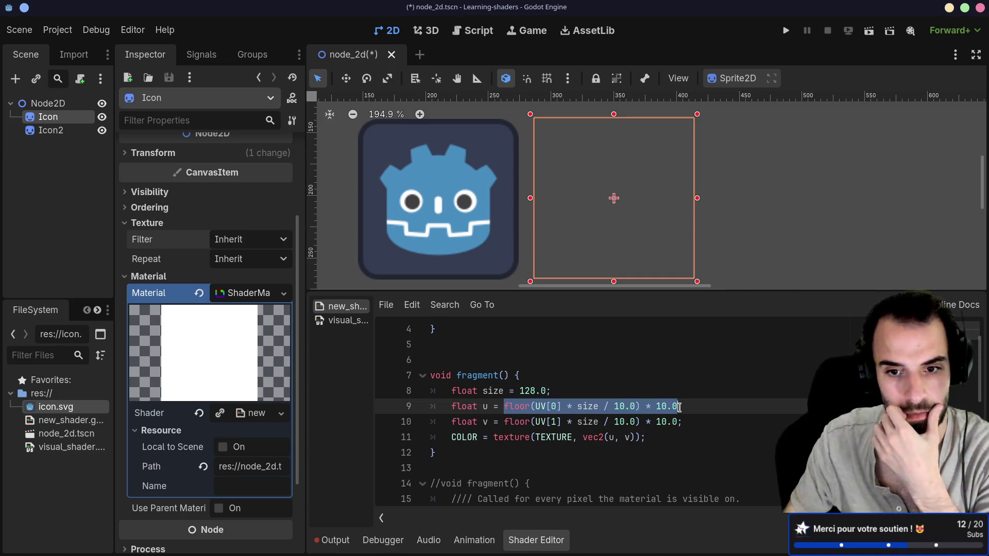
{"action": "left_click", "coordinate": [616, 437]}
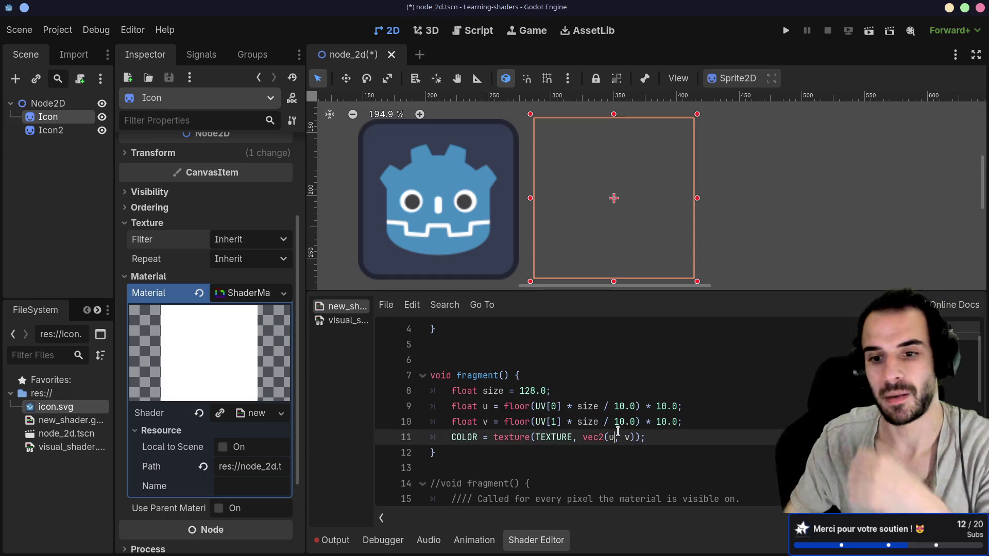
Change the texture lookup to vec2(u / size, v / size) and let the shader recompile.
{"action": "type", "text": "/ size"}
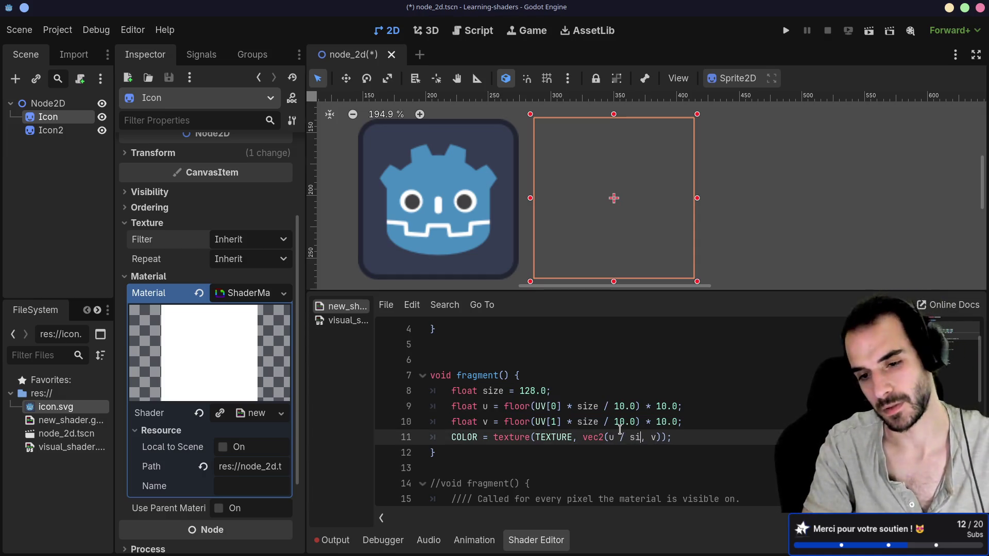
{"action": "key", "text": "Right"}
{"action": "key", "text": "Right"}
{"action": "key", "text": "Right"}
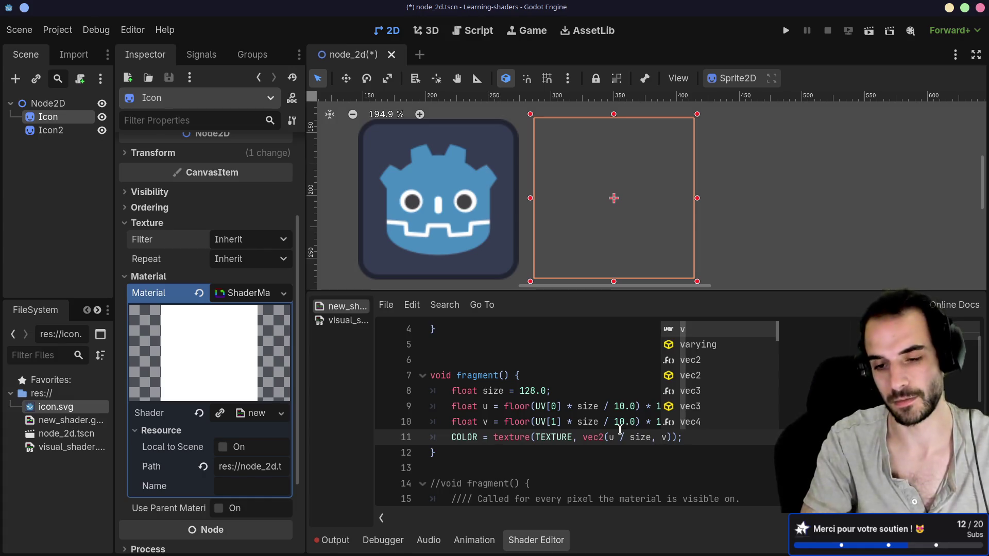
{"action": "type", "text": "/ size"}
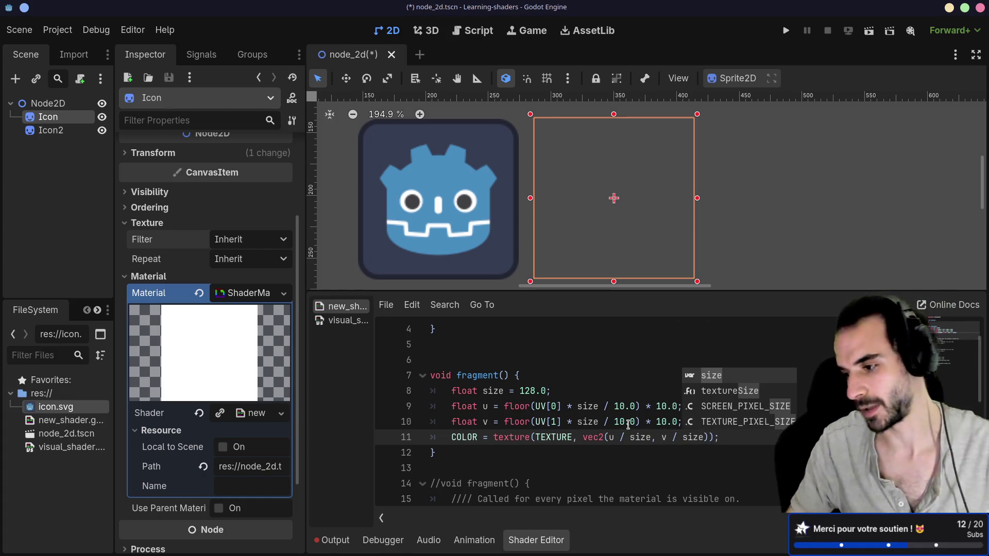
{"action": "left_click", "coordinate": [584, 423]}
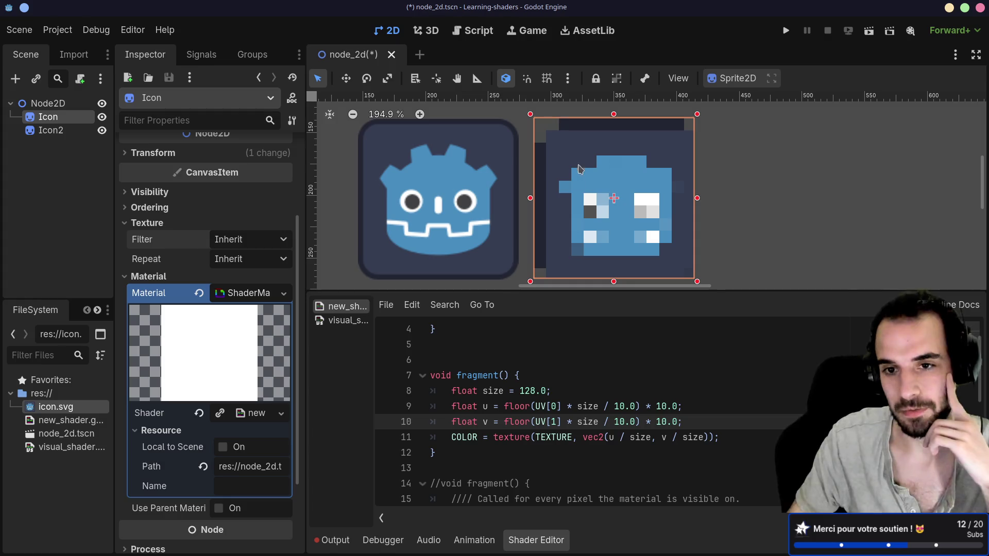
{"action": "left_click", "coordinate": [537, 377]}
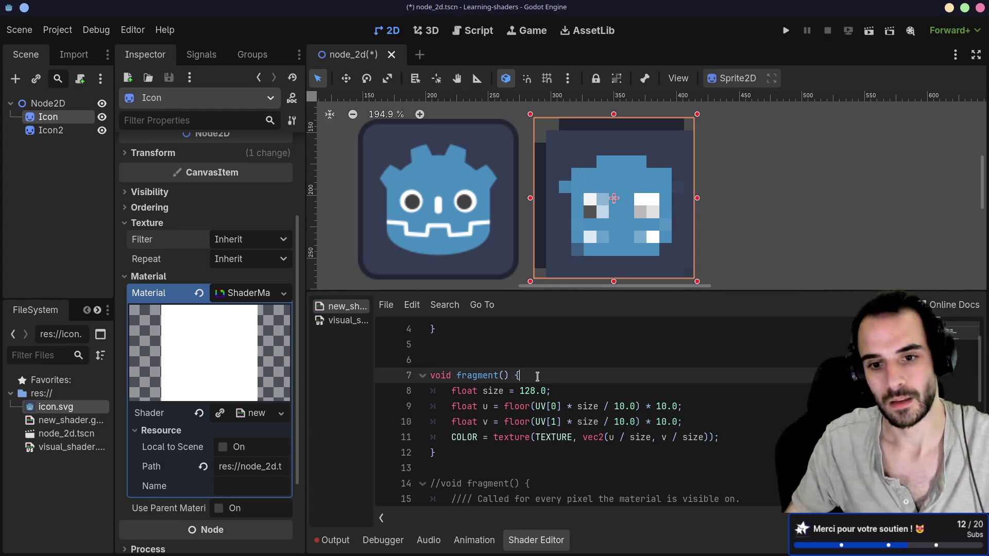
Declare a float block-size variable of 10.0 and use pixel as the divisor in the u and v lines.
{"action": "key", "text": "Return"}
{"action": "type", "text": "float "}
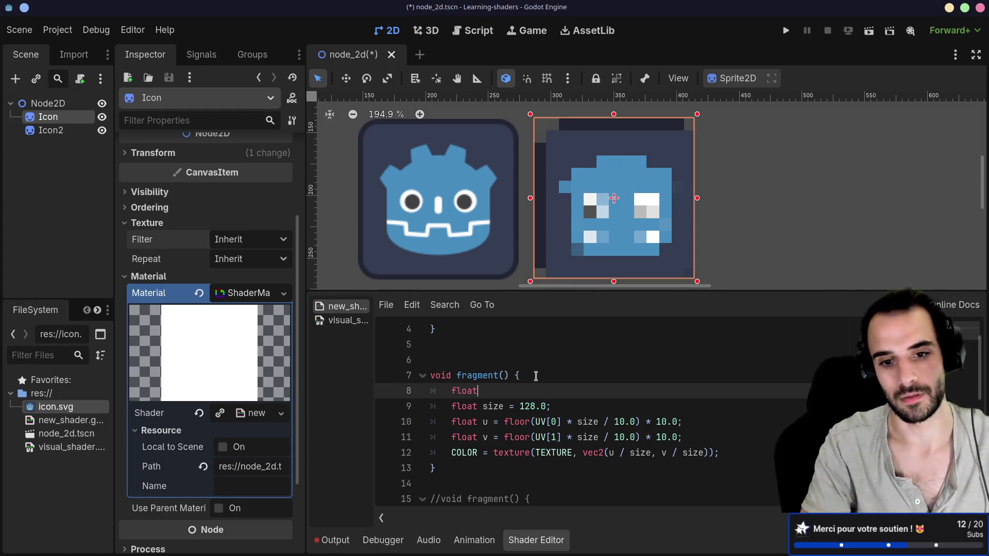
{"action": "type", "text": "pizel_s"}
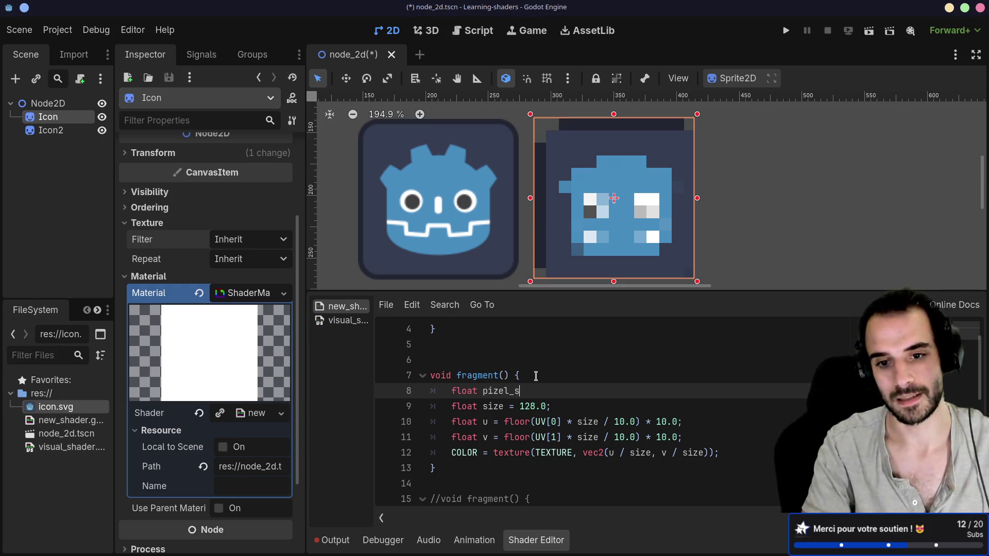
{"action": "type", "text": "ize = 10.0"}
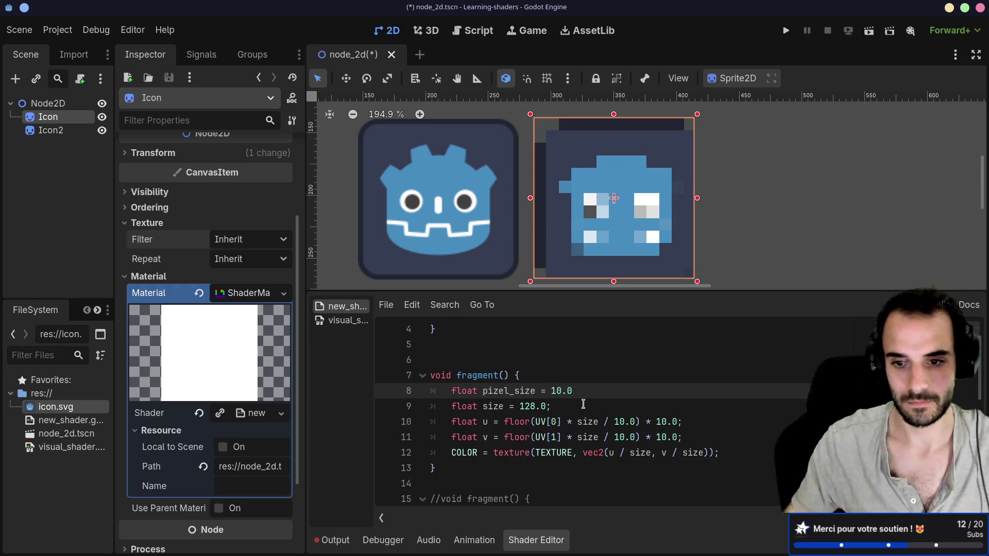
{"action": "double_click", "coordinate": [625, 423]}
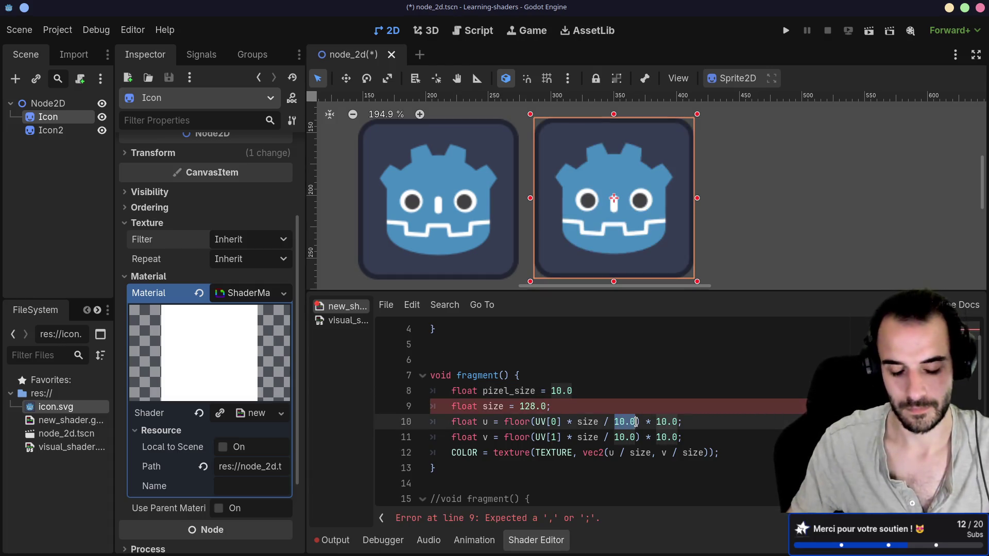
{"action": "type", "text": "pixel"}
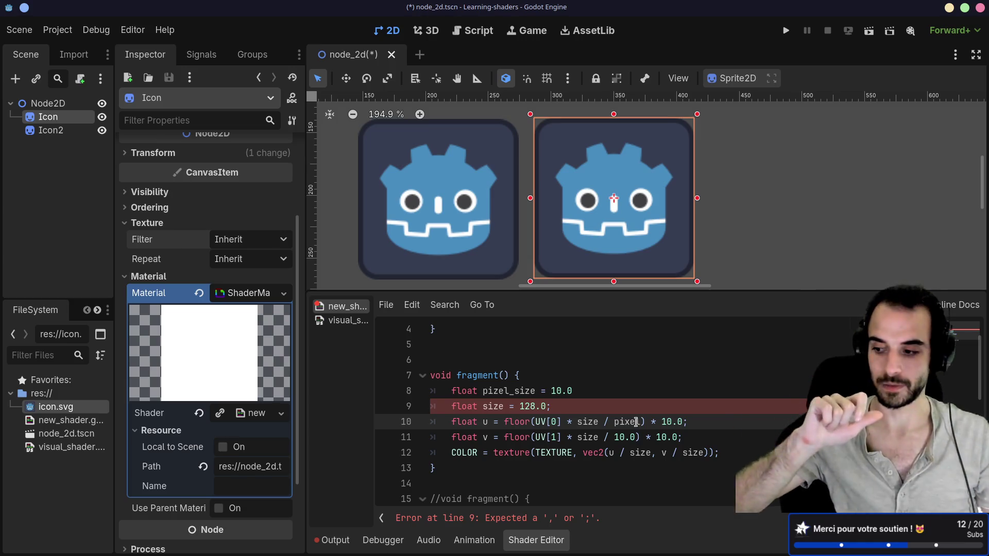
{"action": "left_click", "coordinate": [621, 391]}
{"action": "type", "text": ";"}
{"action": "double_click", "coordinate": [618, 437]}
{"action": "type", "text": "pixel"}
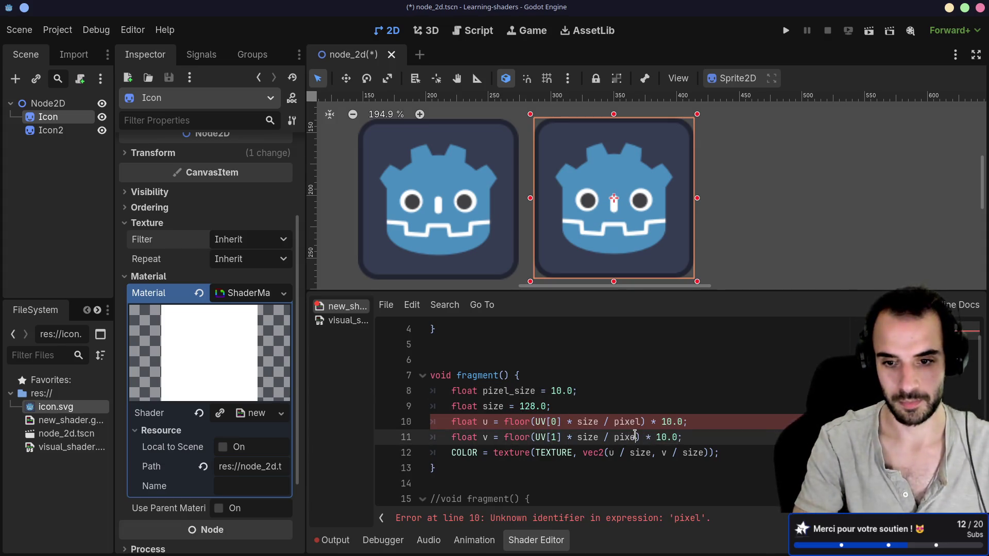
Replace the trailing 10.0 multipliers in the u and v lines with pixel and save.
{"action": "double_click", "coordinate": [641, 423]}
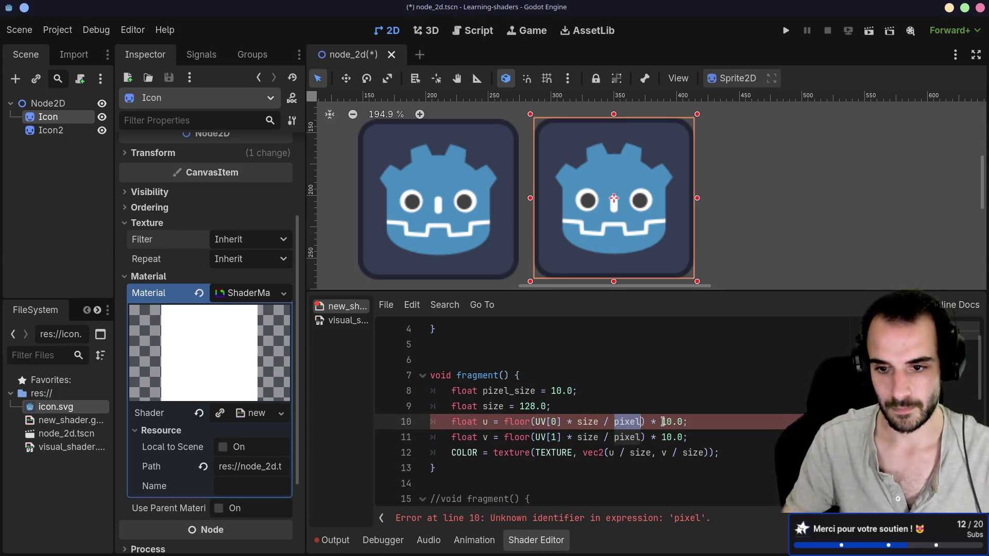
{"action": "double_click", "coordinate": [669, 422]}
{"action": "type", "text": "pixel"}
{"action": "double_click", "coordinate": [665, 437]}
{"action": "type", "text": "pixel"}
{"action": "key", "text": "ctrl+s"}
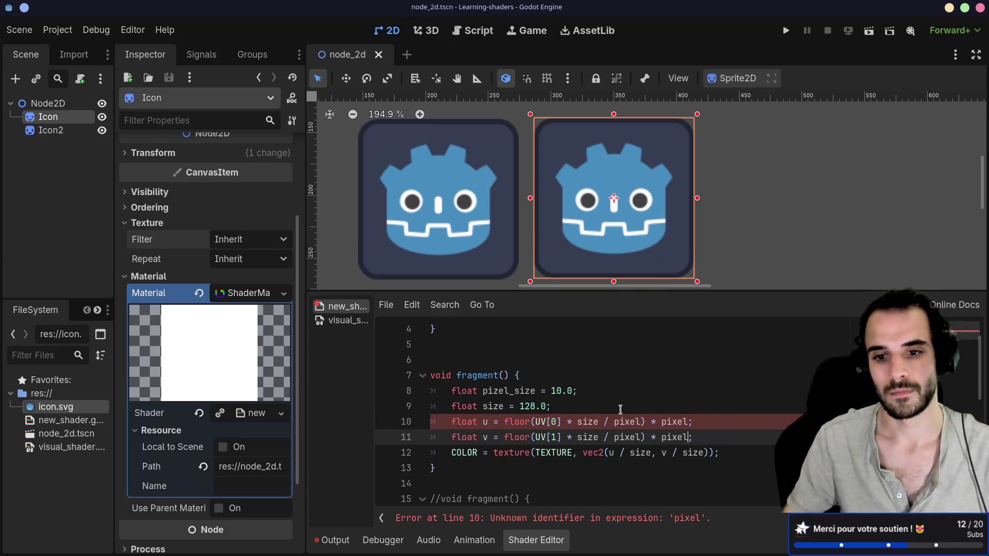
Rename the misspelled pizel_size variable to pixel and set its value to 4.
{"action": "left_click", "coordinate": [618, 409]}
{"action": "left_click", "coordinate": [603, 438]}
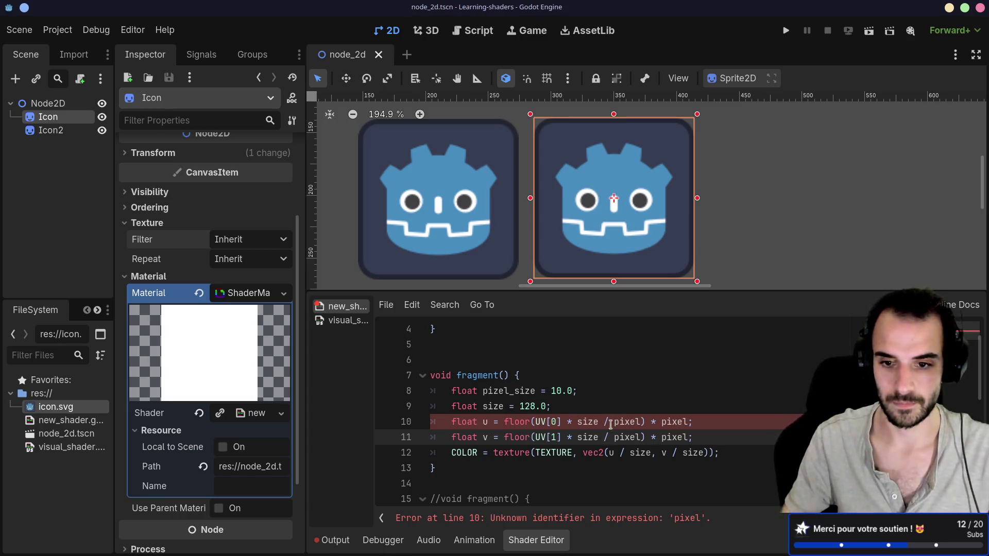
{"action": "left_click", "coordinate": [528, 393]}
{"action": "double_click", "coordinate": [528, 393]}
{"action": "type", "text": "pixe"}
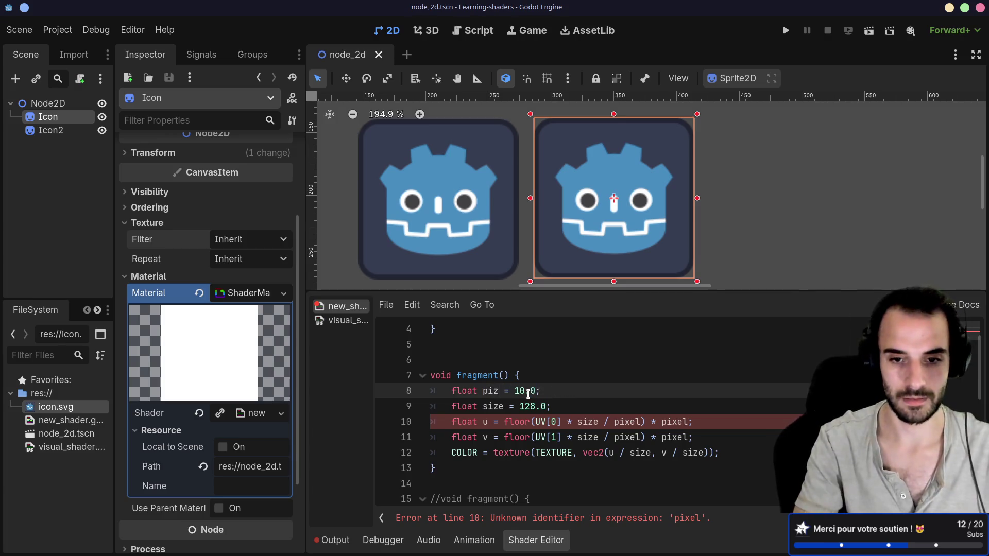
{"action": "type", "text": "l"}
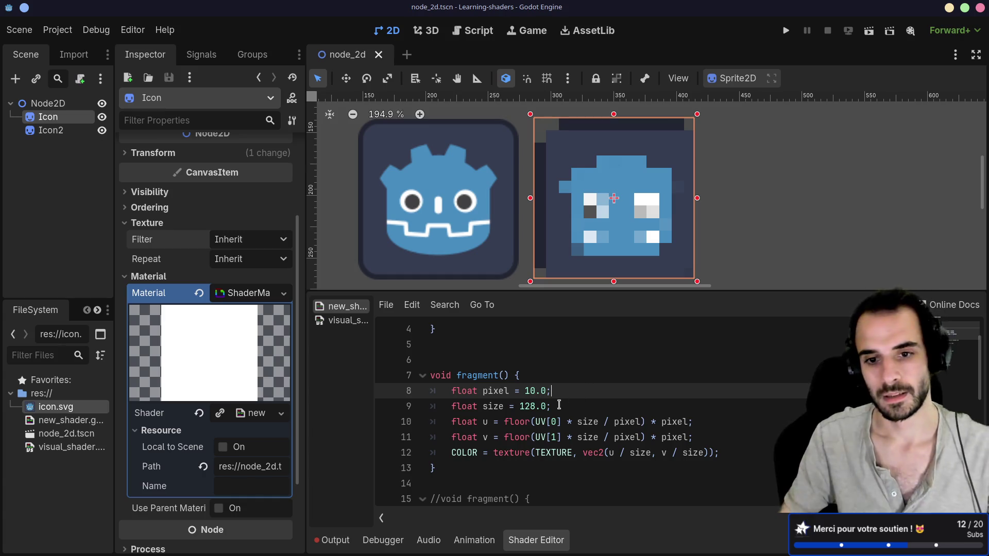
{"action": "double_click", "coordinate": [531, 391]}
{"action": "type", "text": "8"}
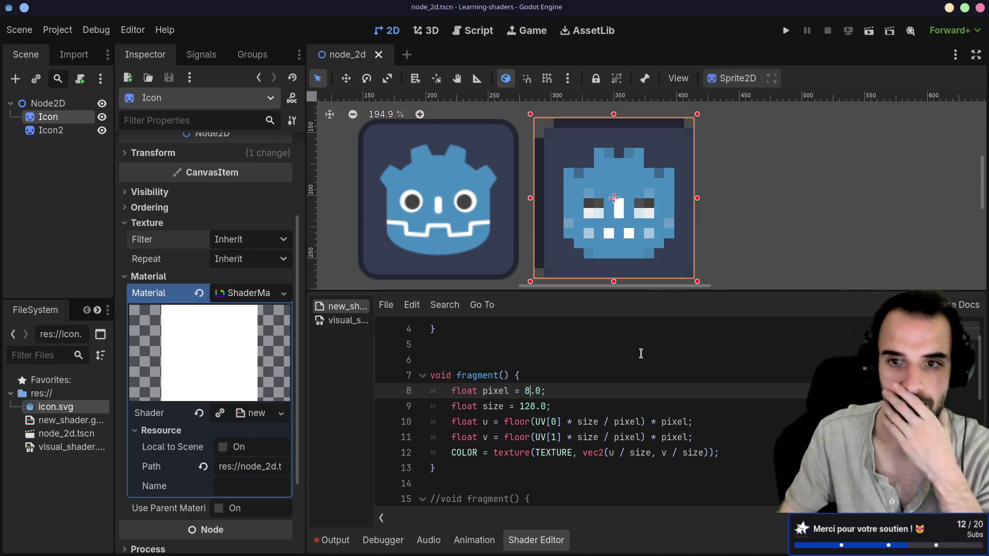
{"action": "key", "text": "BackSpace"}
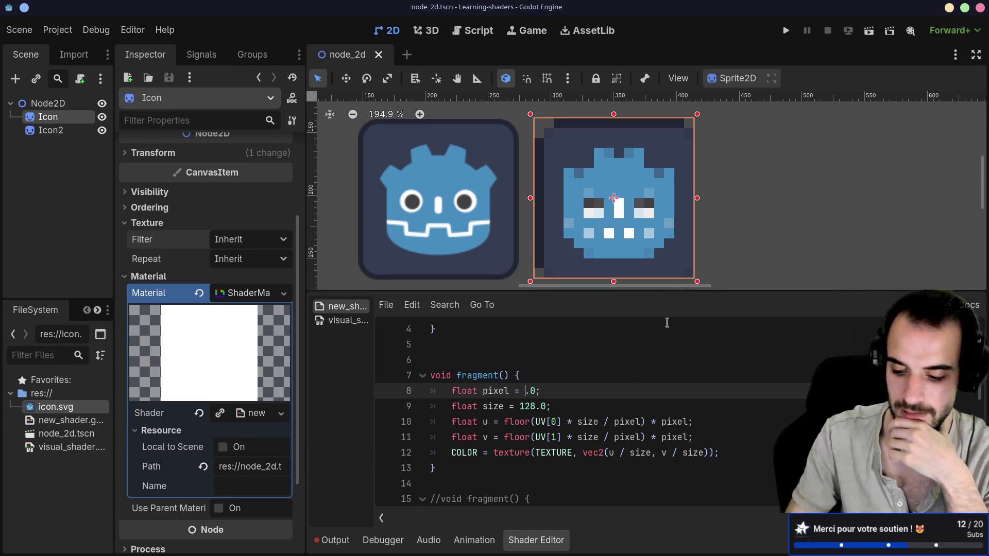
{"action": "type", "text": "4"}
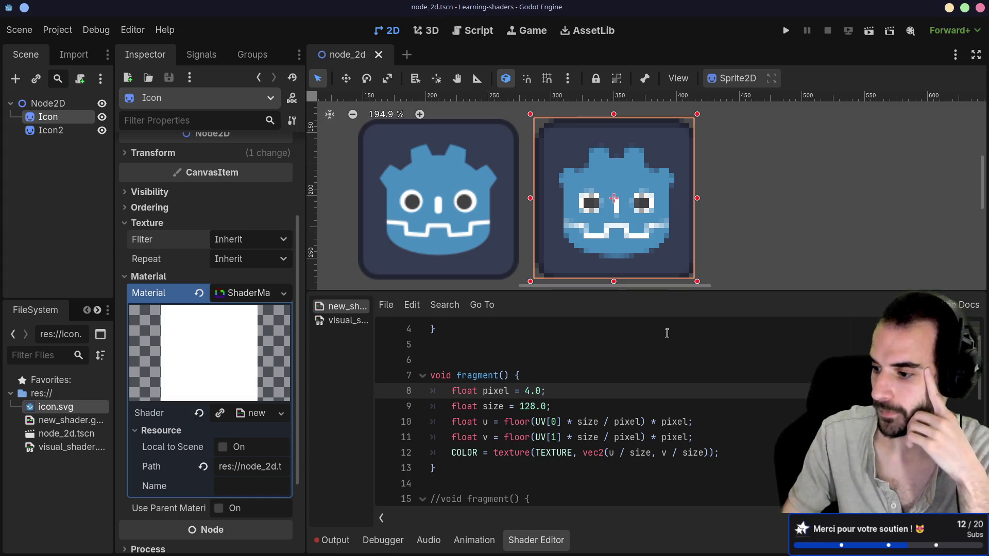
Replace floor with round in both the u and v lines.
{"action": "double_click", "coordinate": [520, 422]}
{"action": "type", "text": "round"}
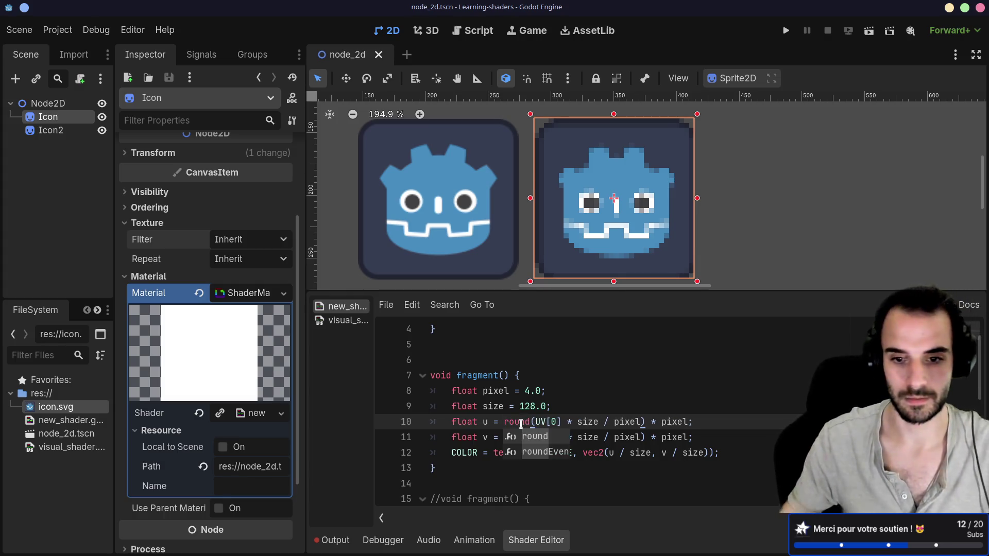
{"action": "double_click", "coordinate": [513, 439]}
{"action": "type", "text": "round"}
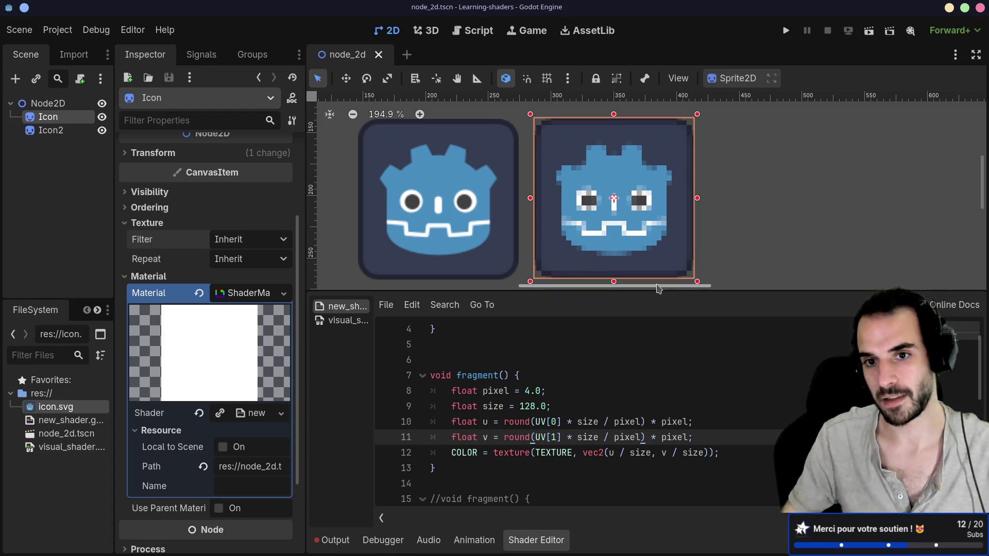
Set pixel to 8.0 and enlarge the scene view above the shader code.
{"action": "key", "text": "Up"}
{"action": "key", "text": "Up"}
{"action": "key", "text": "Up"}
{"action": "key", "text": "BackSpace"}
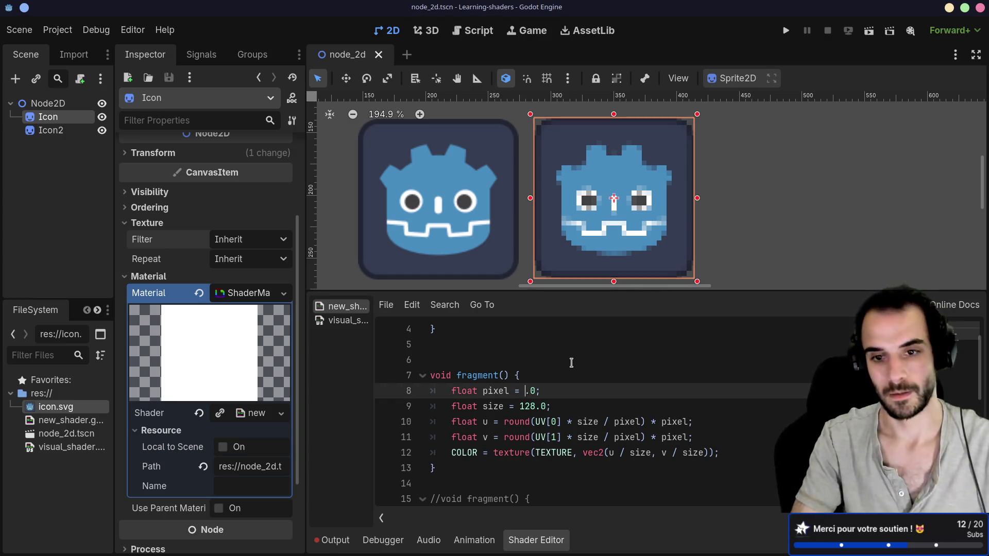
{"action": "type", "text": "8"}
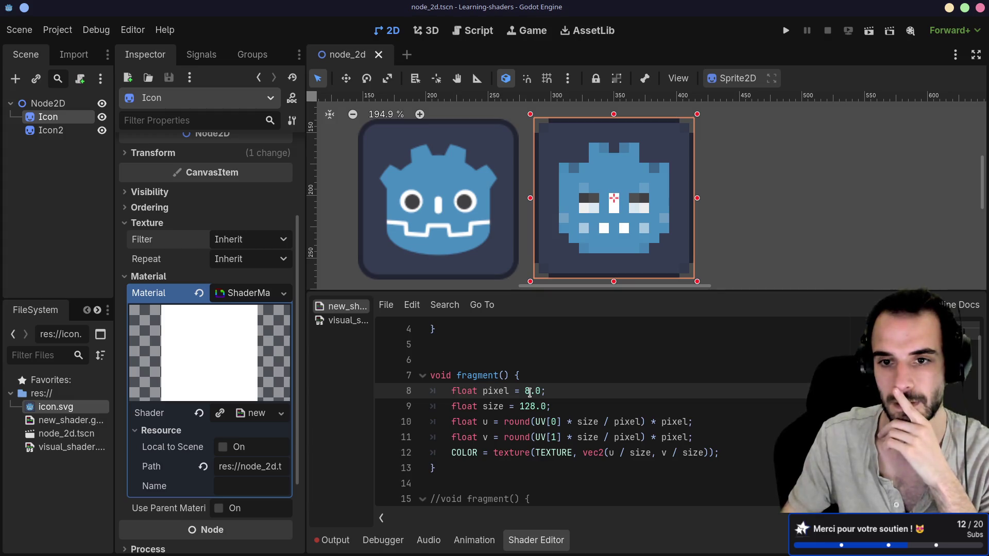
{"action": "left_click_drag", "start_coordinate": [647, 290], "coordinate": [646, 330]}
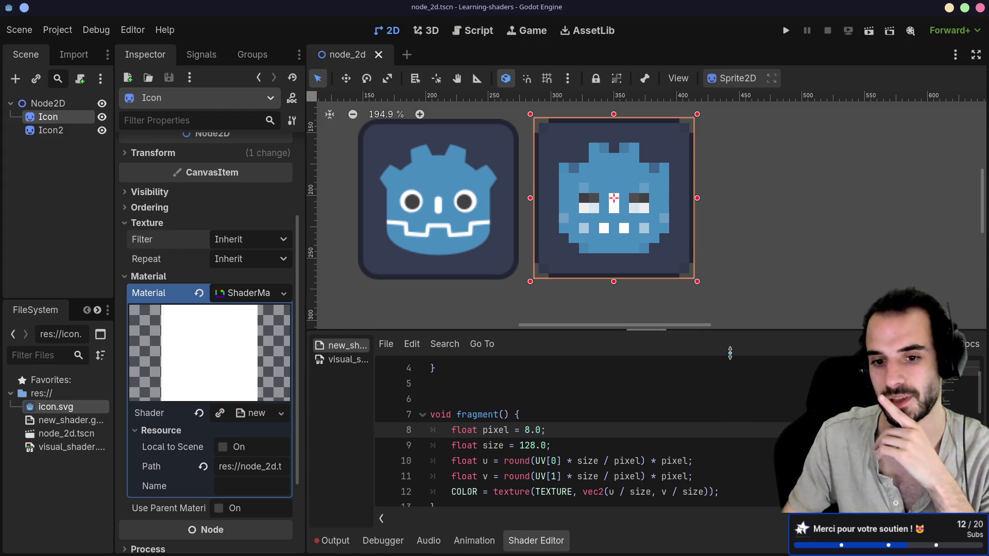
Undo a stray floor edit on line 8, select the fragment() body, and switch to the browser.
{"action": "type", "text": "floor"}
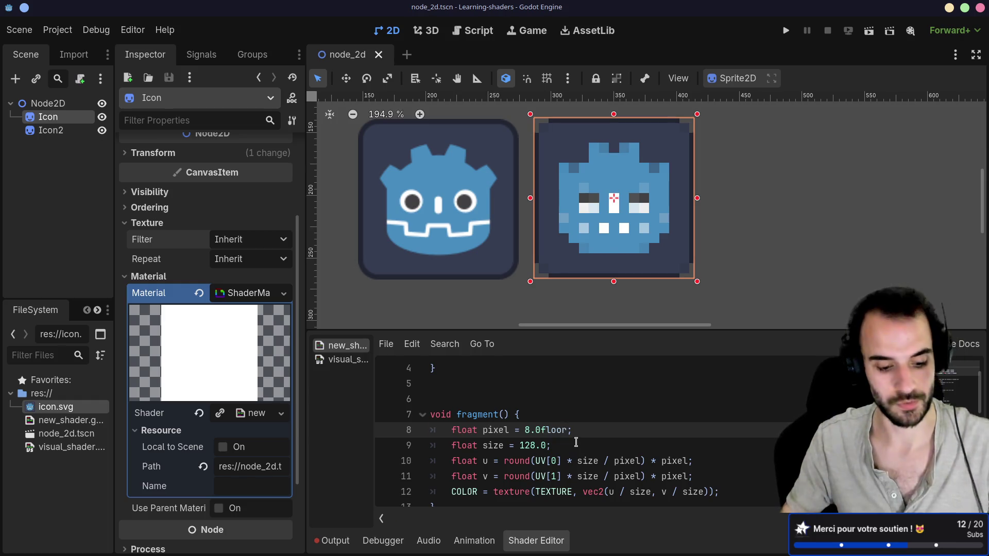
{"action": "key", "text": "BackSpace"}
{"action": "key", "text": "BackSpace"}
{"action": "key", "text": "BackSpace"}
{"action": "scroll", "coordinate": [525, 464], "scroll_direction": "down", "scroll_amount": 1}
{"action": "left_click_drag", "start_coordinate": [432, 384], "coordinate": [483, 458]}
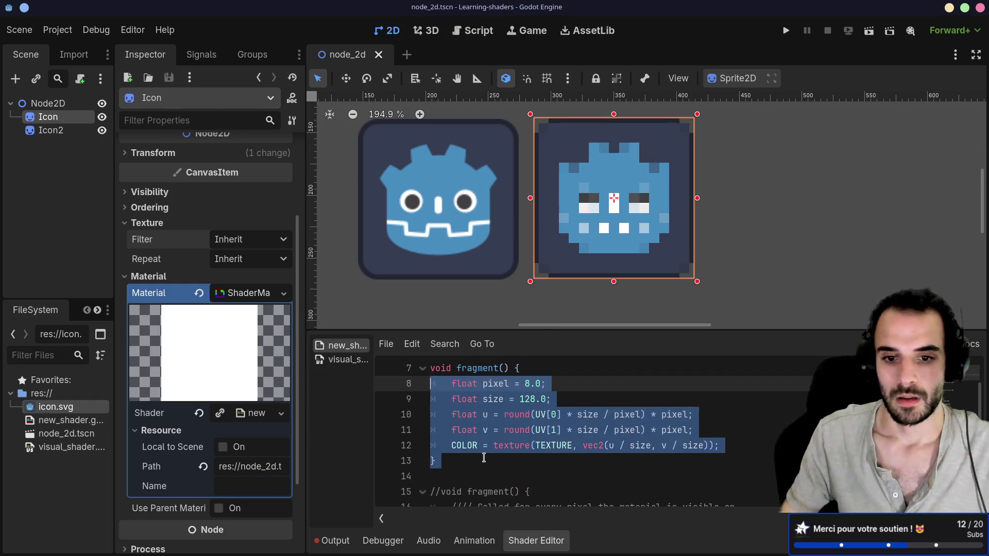
{"action": "left_click", "coordinate": [483, 458]}
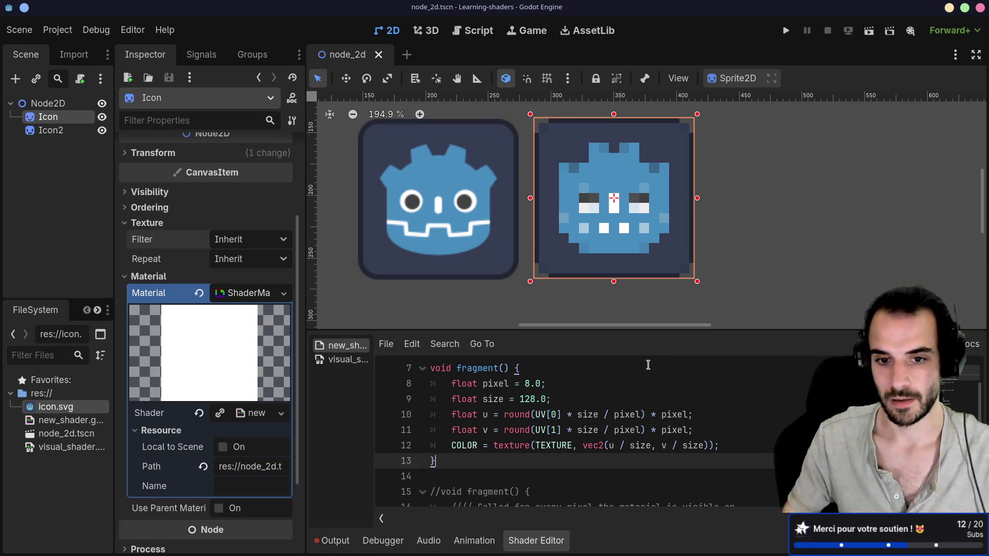
{"action": "mouse_move", "coordinate": [443, 463]}
{"action": "left_mouse_down"}
{"action": "mouse_move", "coordinate": [564, 380]}
{"action": "mouse_move", "coordinate": [430, 368]}
{"action": "left_mouse_up"}
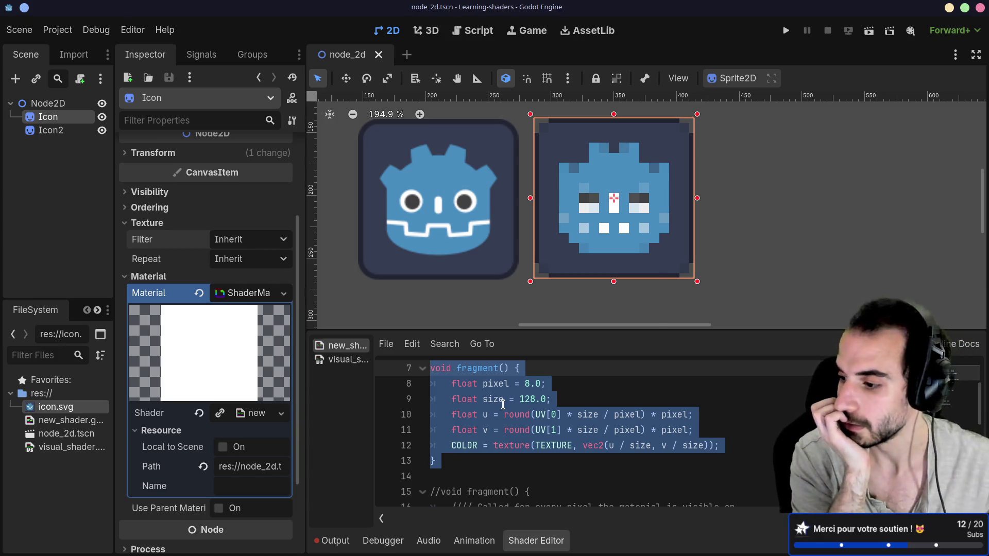
{"action": "left_click_drag", "start_coordinate": [437, 461], "coordinate": [432, 375]}
{"action": "key", "text": "alt+Tab"}
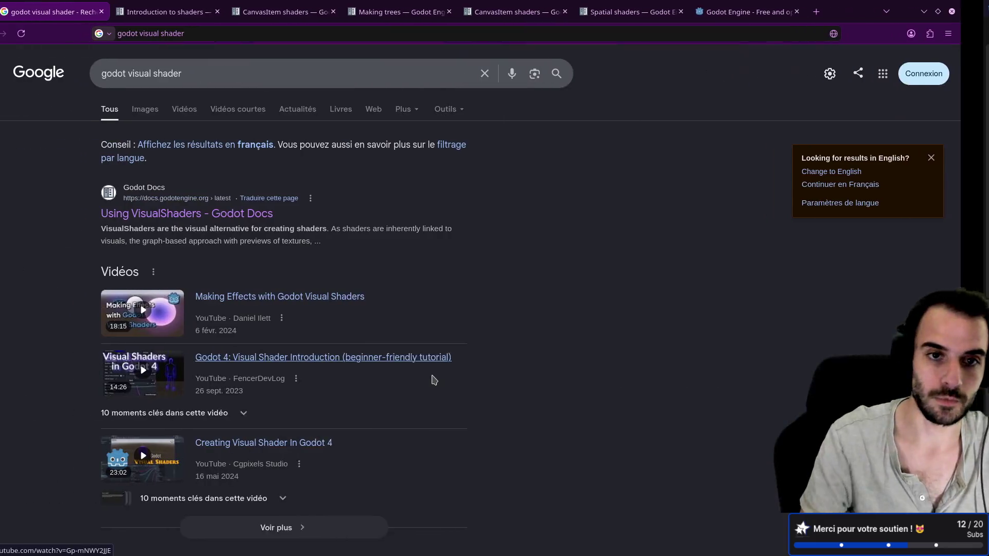
Go to the CanvasItem shaders docs page and collapse its section in the contents sidebar.
{"action": "left_click", "coordinate": [219, 13]}
{"action": "left_click", "coordinate": [294, 9]}
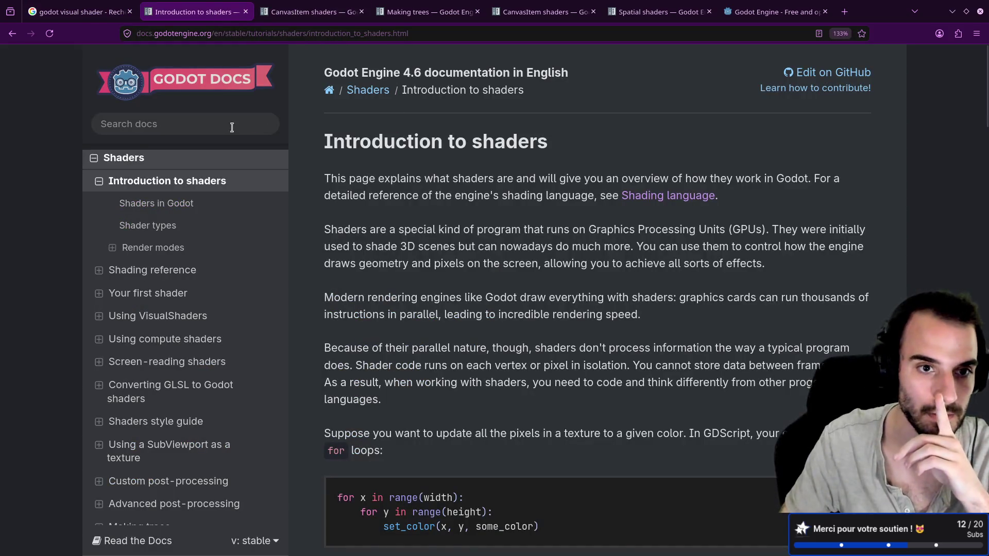
{"action": "scroll", "coordinate": [183, 206], "scroll_direction": "up", "scroll_amount": 5}
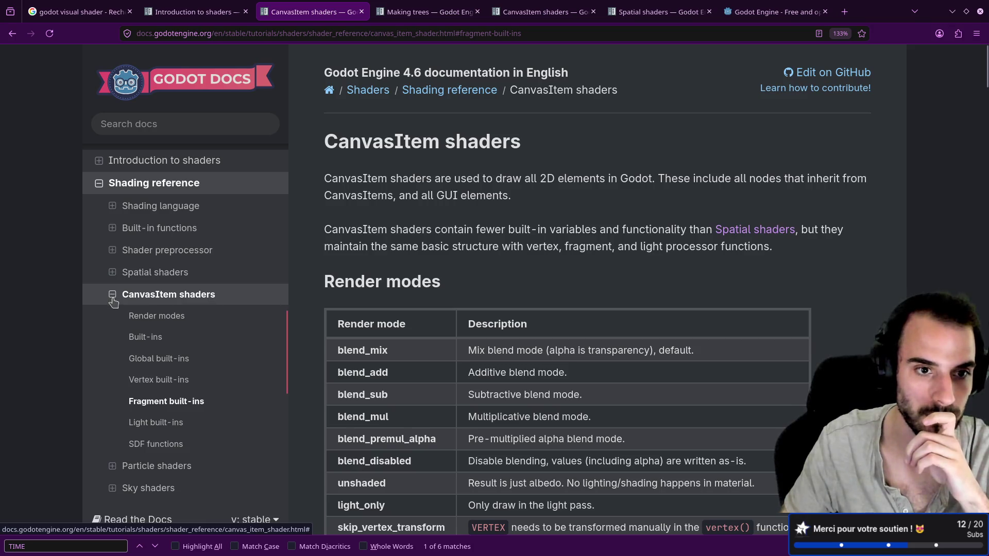
{"action": "scroll", "coordinate": [114, 302], "scroll_direction": "down", "scroll_amount": 2}
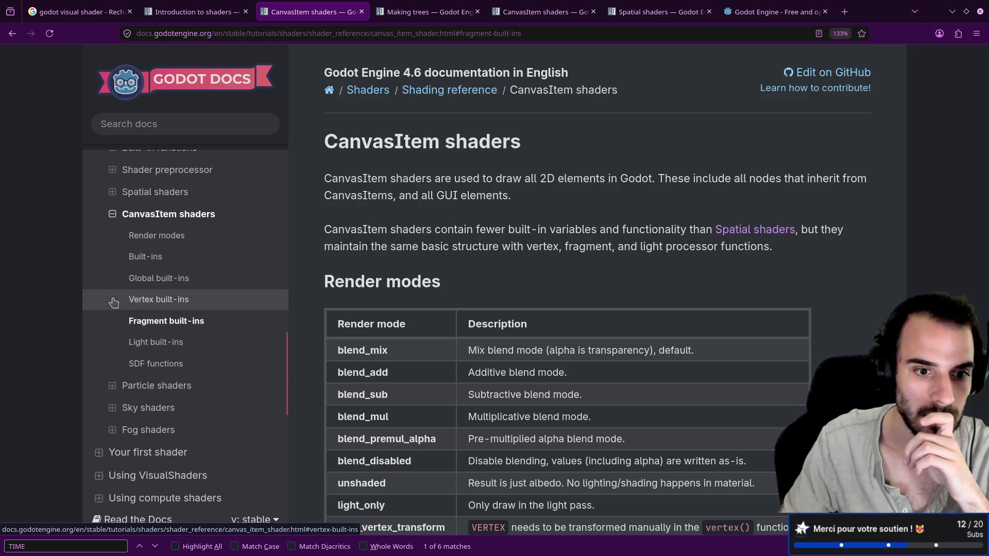
{"action": "left_click", "coordinate": [114, 215]}
{"action": "scroll", "coordinate": [118, 281], "scroll_direction": "down", "scroll_amount": 1}
{"action": "scroll", "coordinate": [118, 280], "scroll_direction": "down", "scroll_amount": 2}
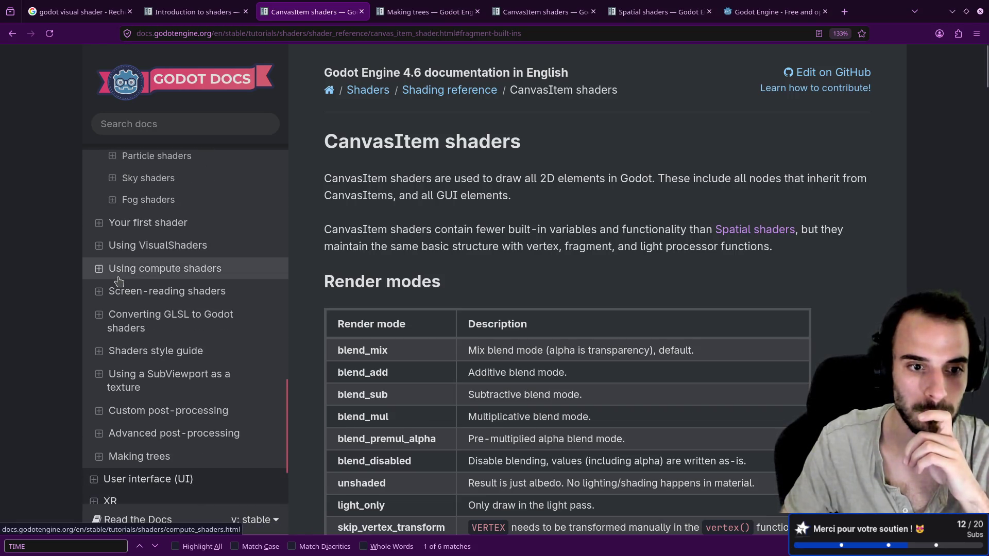
Open the Custom post-processing Introduction and scroll down to its hex pixelization shader code.
{"action": "left_click", "coordinate": [99, 412]}
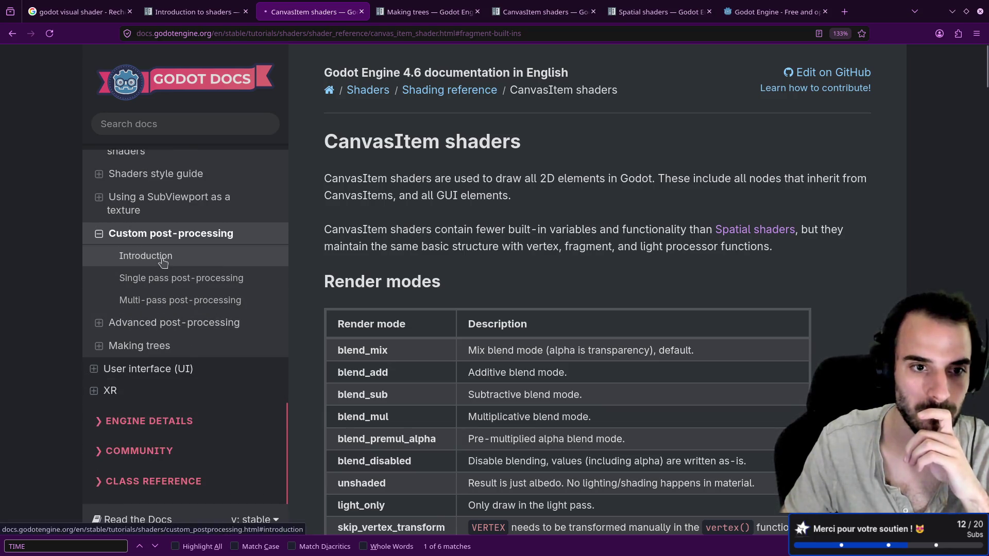
{"action": "left_click", "coordinate": [164, 264]}
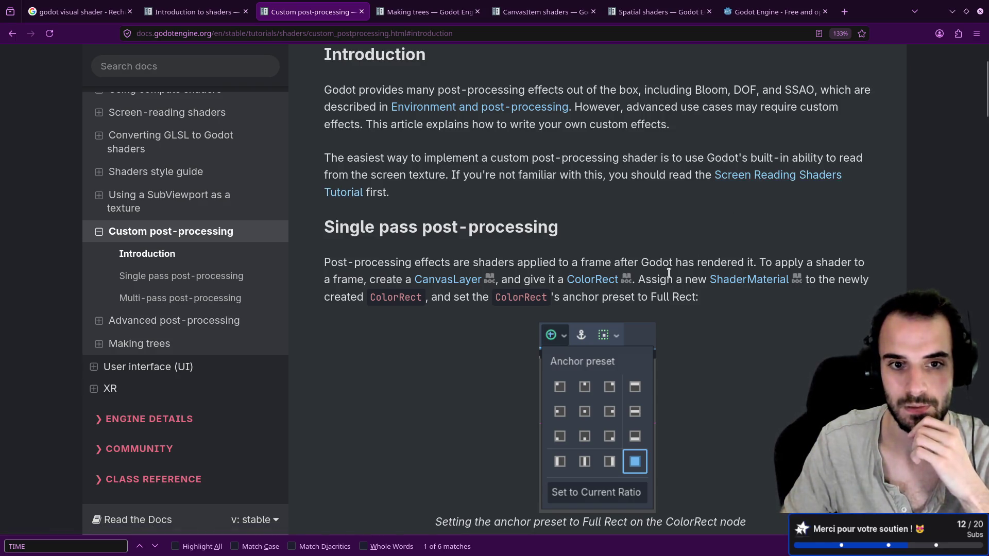
{"action": "scroll", "coordinate": [669, 273], "scroll_direction": "down", "scroll_amount": 5}
{"action": "scroll", "coordinate": [670, 278], "scroll_direction": "down", "scroll_amount": 1}
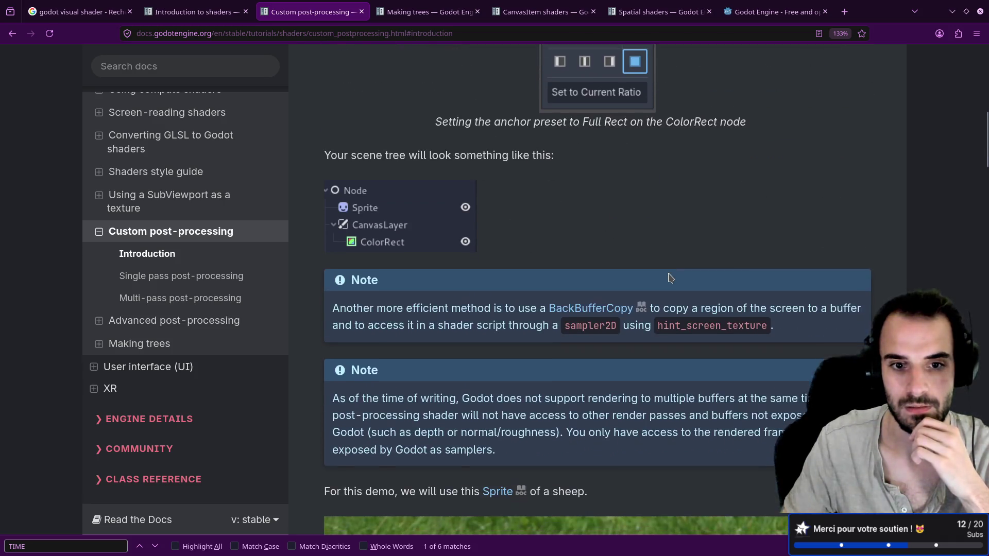
{"action": "scroll", "coordinate": [670, 278], "scroll_direction": "down", "scroll_amount": 4}
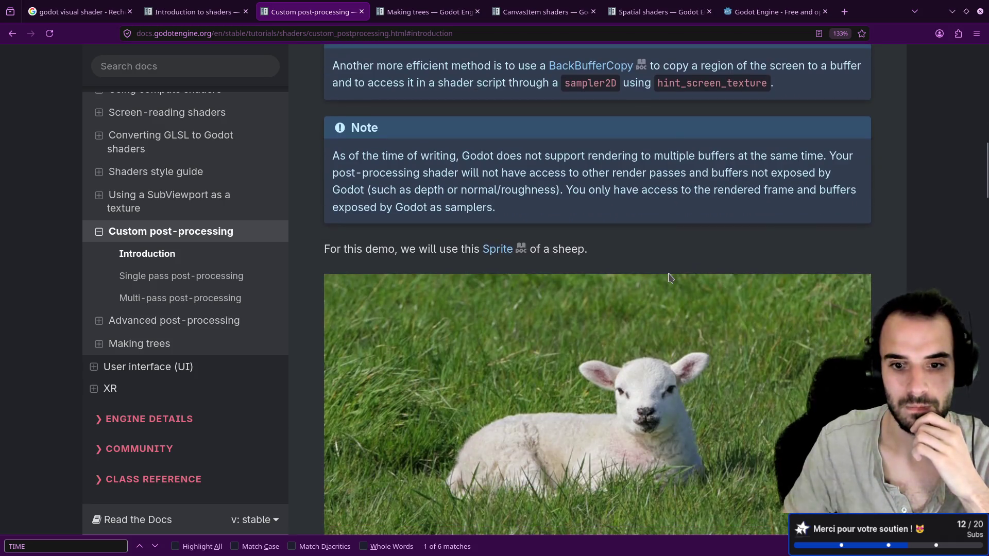
{"action": "scroll", "coordinate": [669, 273], "scroll_direction": "down", "scroll_amount": 5}
{"action": "scroll", "coordinate": [669, 274], "scroll_direction": "down", "scroll_amount": 1}
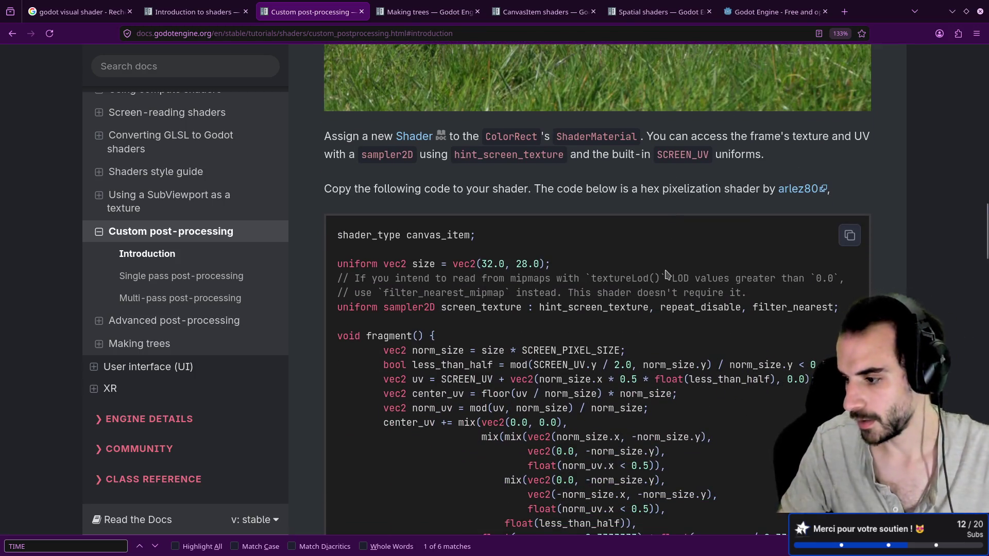
{"action": "key", "text": "super+Right"}
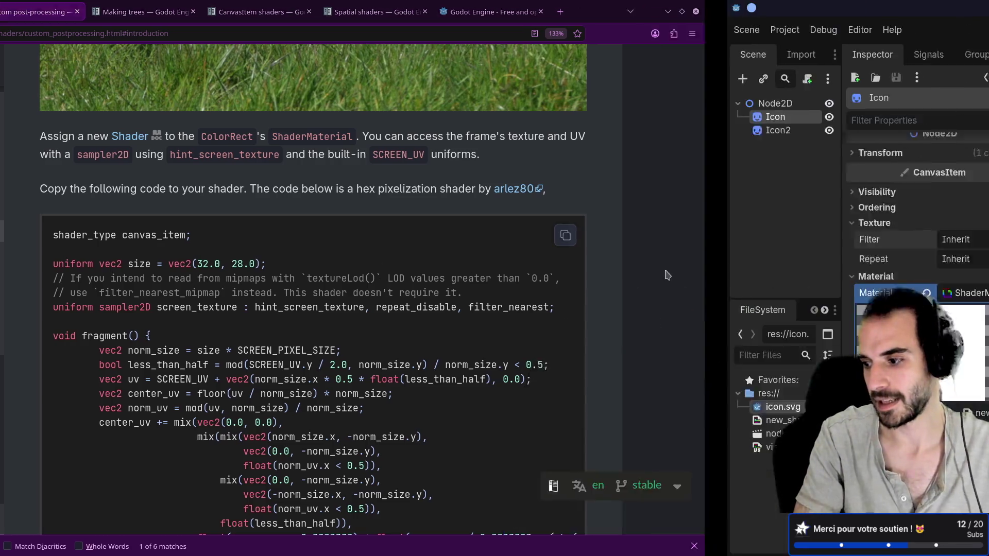
Try size 256 on line 9, then restore it to 128.0.
{"action": "left_click_drag", "start_coordinate": [537, 399], "coordinate": [518, 400]}
{"action": "type", "text": "256"}
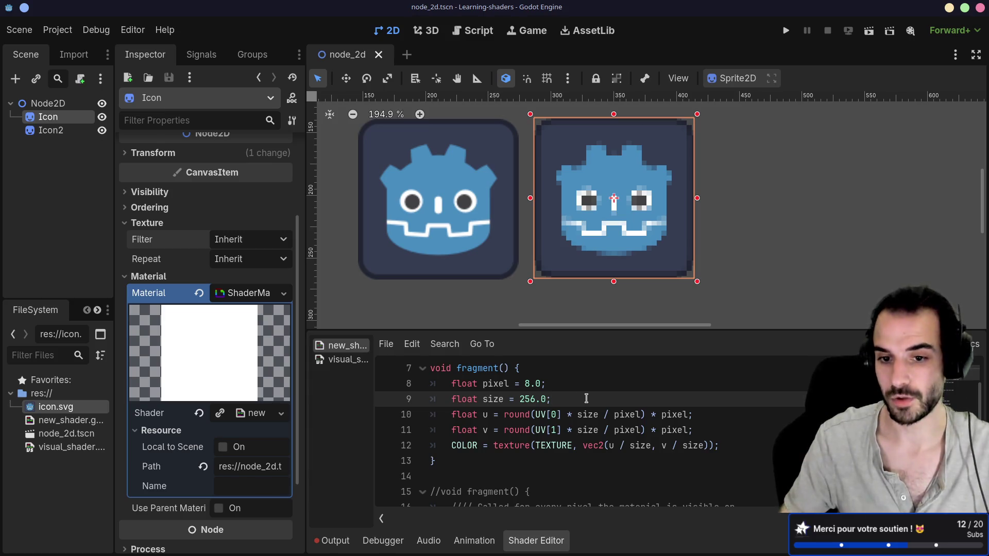
{"action": "mouse_move", "coordinate": [535, 400]}
{"action": "left_mouse_down"}
{"action": "mouse_move", "coordinate": [511, 399]}
{"action": "mouse_move", "coordinate": [519, 397]}
{"action": "left_mouse_up"}
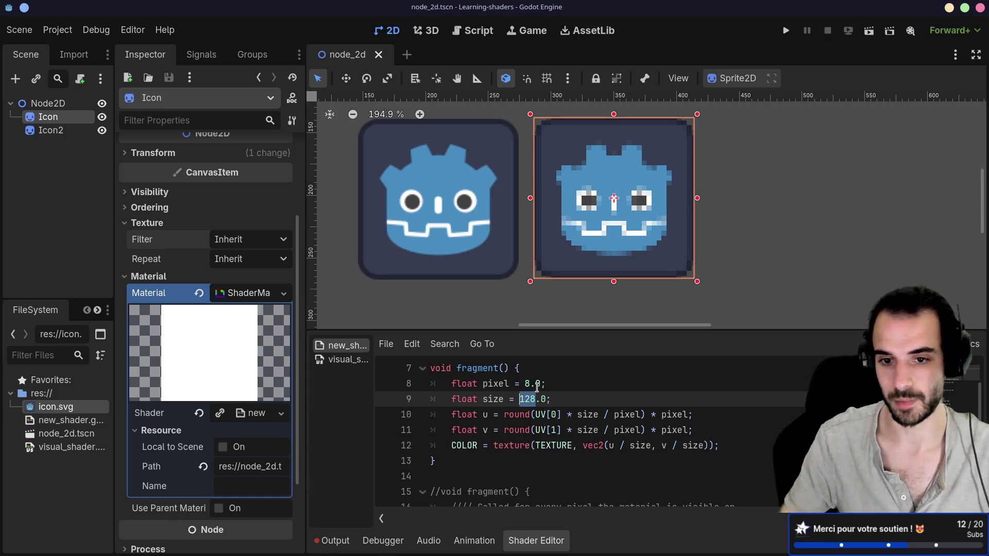
{"action": "type", "text": "128"}
Try a pixel value of 256, set it back to 8.0, and save the scene.
{"action": "left_click", "coordinate": [533, 382]}
{"action": "key", "text": "BackSpace"}
{"action": "type", "text": "256"}
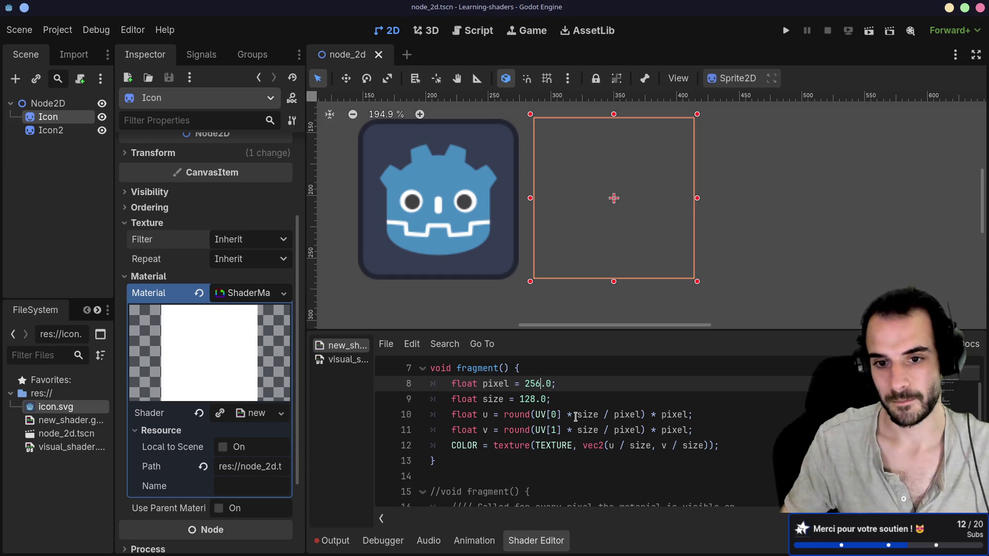
{"action": "left_click", "coordinate": [555, 416]}
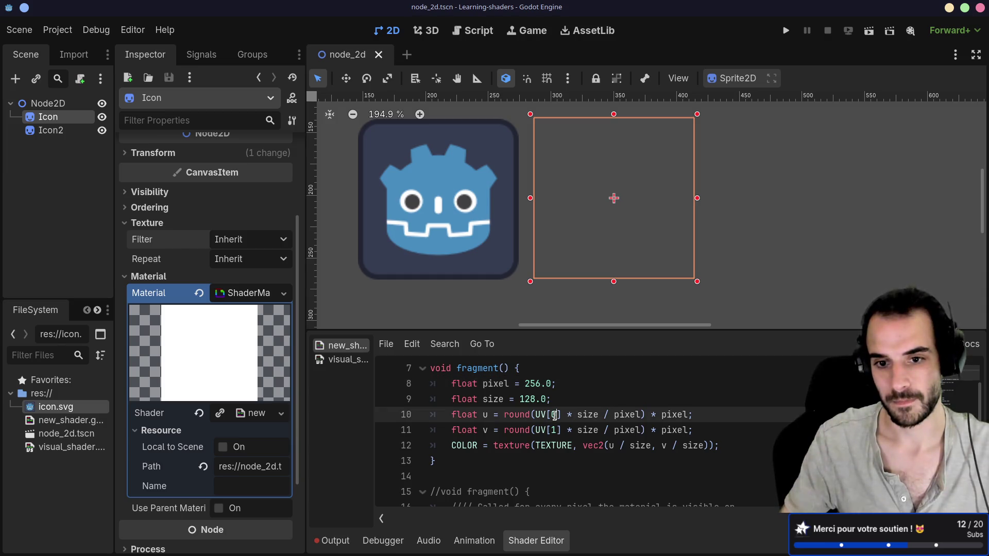
{"action": "double_click", "coordinate": [533, 384]}
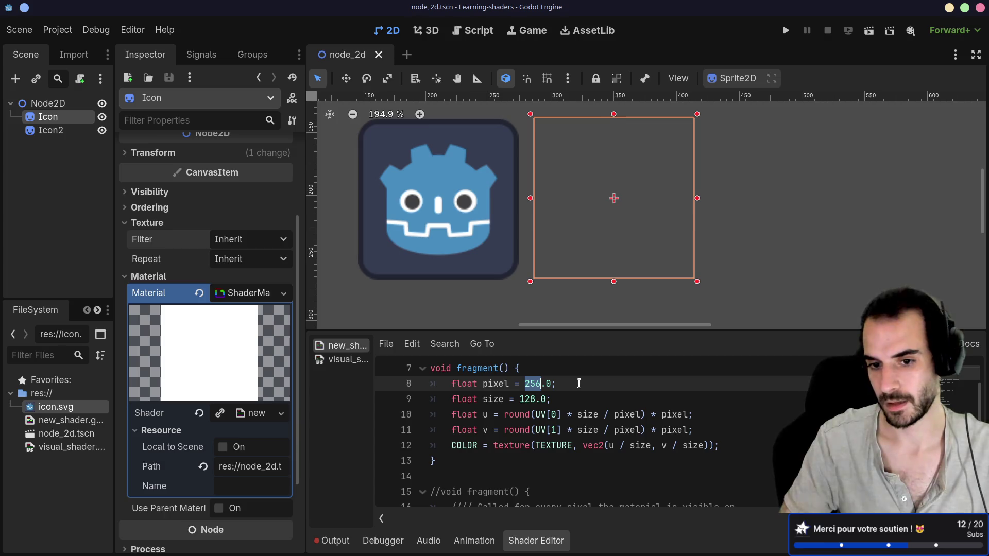
{"action": "type", "text": "8"}
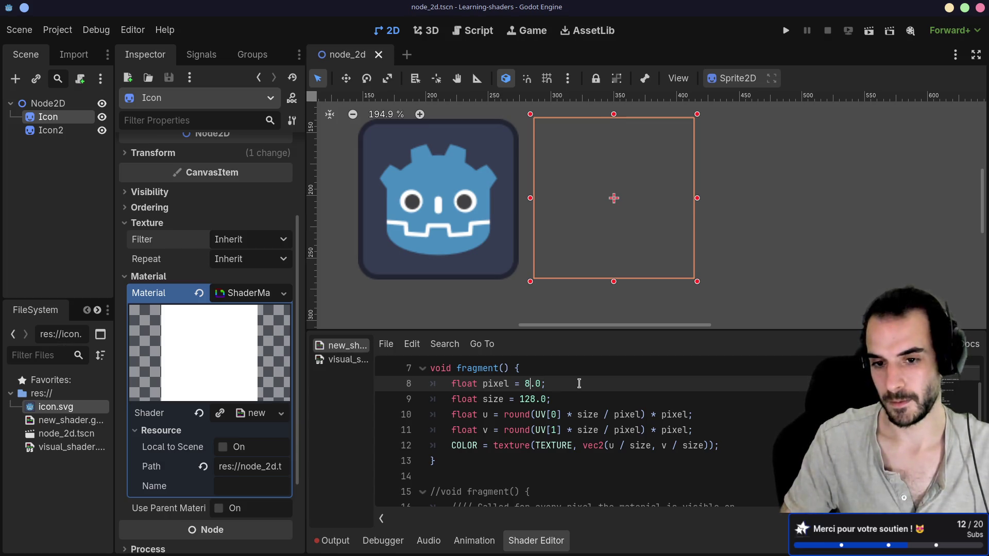
{"action": "key", "text": "ctrl+s"}
{"action": "left_click", "coordinate": [565, 405]}
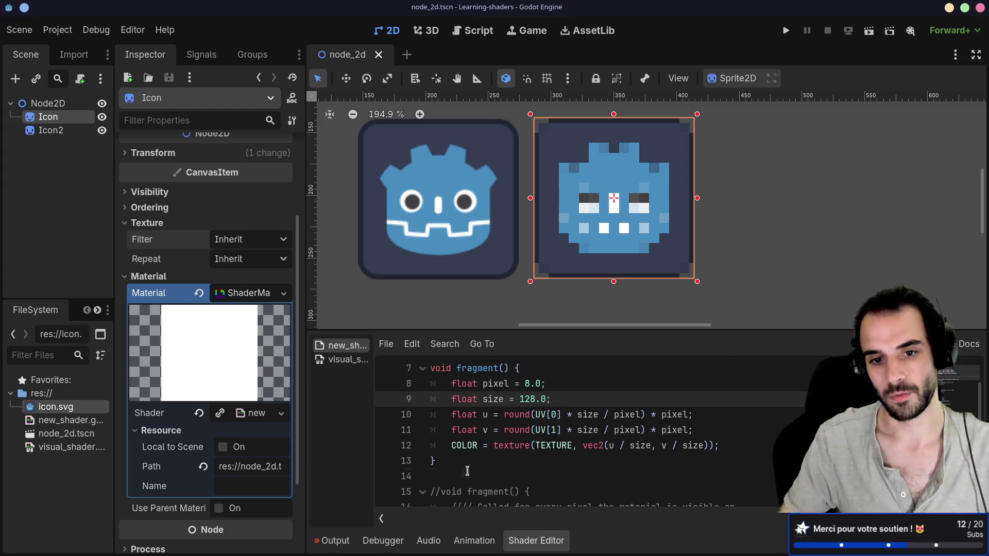
{"action": "left_click_drag", "start_coordinate": [468, 471], "coordinate": [430, 368]}
{"action": "right_click", "coordinate": [49, 392]}
Create a new 3D Scene named 3d in the res:// folder.
{"action": "mouse_move", "coordinate": [180, 405]}
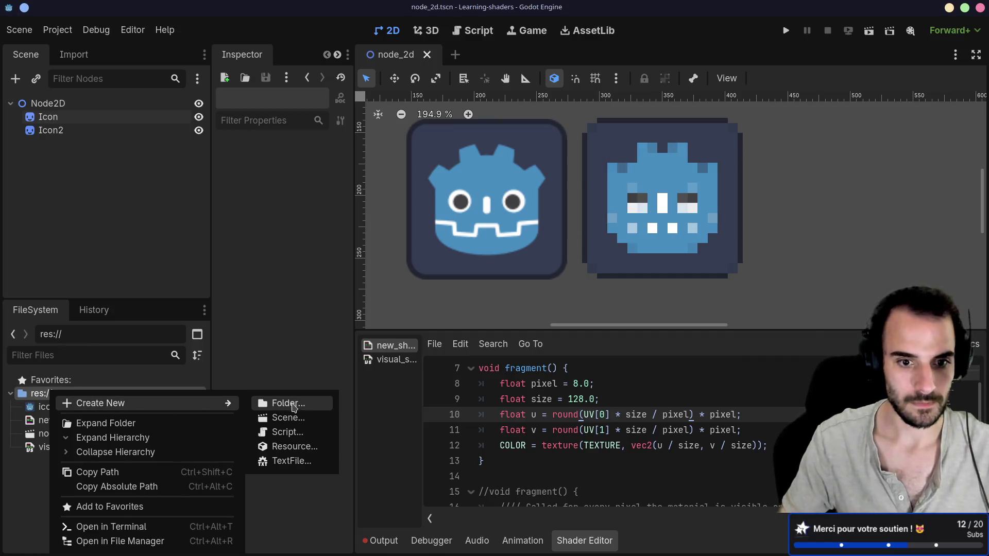
{"action": "left_click", "coordinate": [287, 418]}
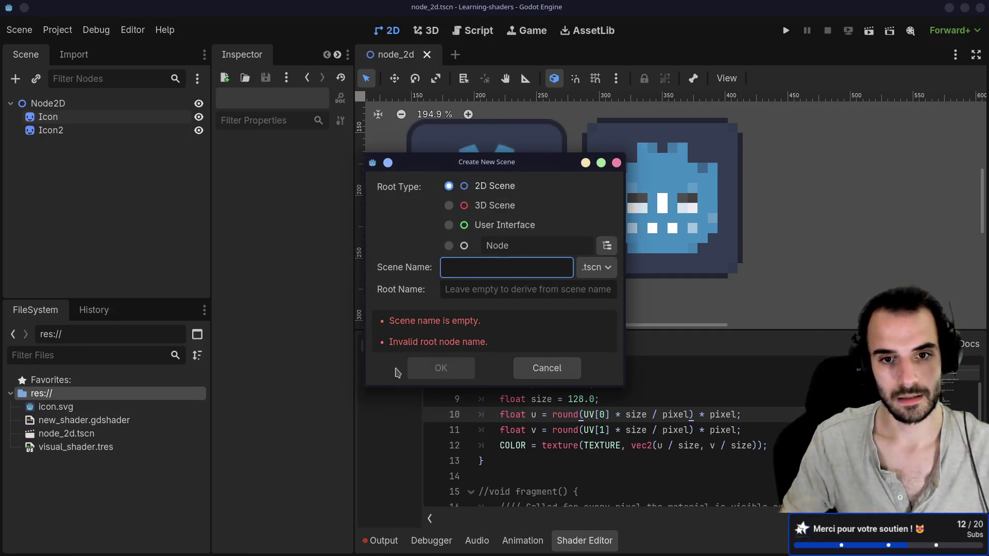
{"action": "left_click", "coordinate": [449, 206]}
{"action": "type", "text": "3d"}
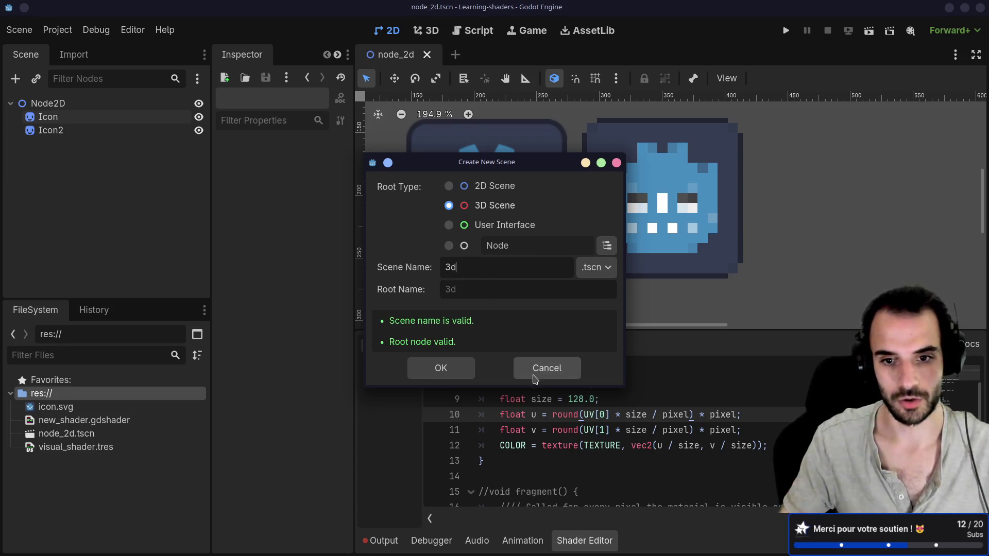
{"action": "left_click", "coordinate": [442, 367]}
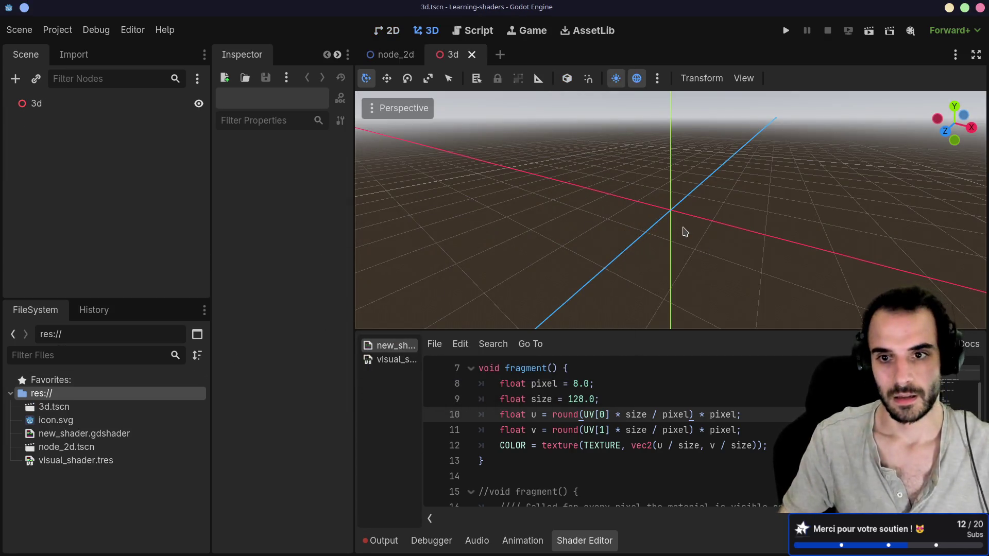
Select the 3d root node, cancel adding a child node, and bring up the application launcher.
{"action": "scroll", "coordinate": [615, 219], "scroll_direction": "up", "scroll_amount": 3}
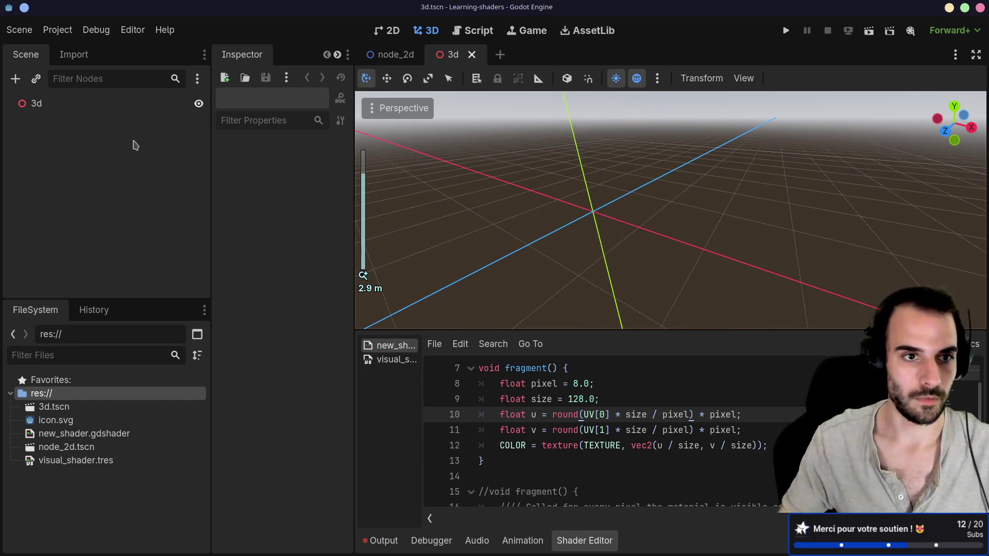
{"action": "left_click", "coordinate": [108, 105]}
{"action": "key", "text": "ctrl+a"}
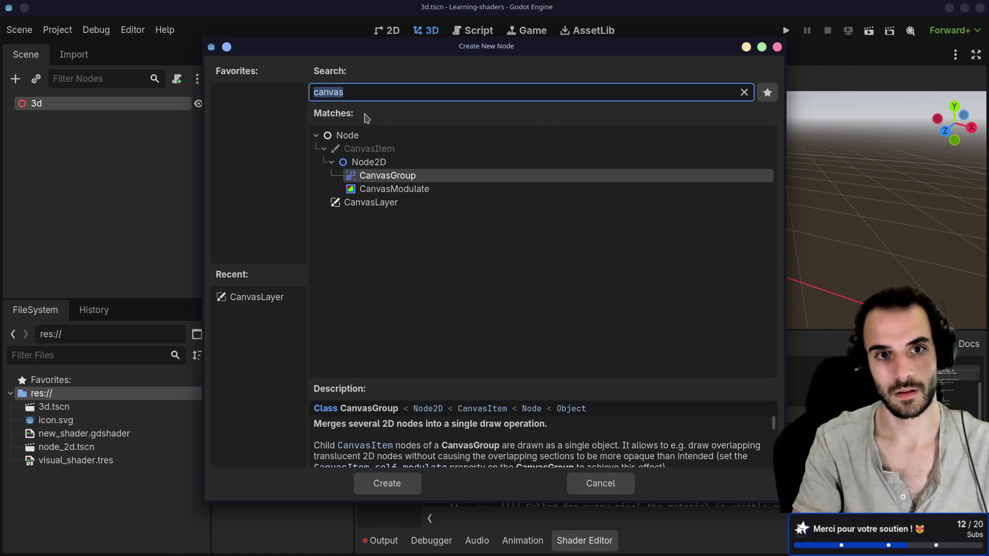
{"action": "key", "text": "Escape"}
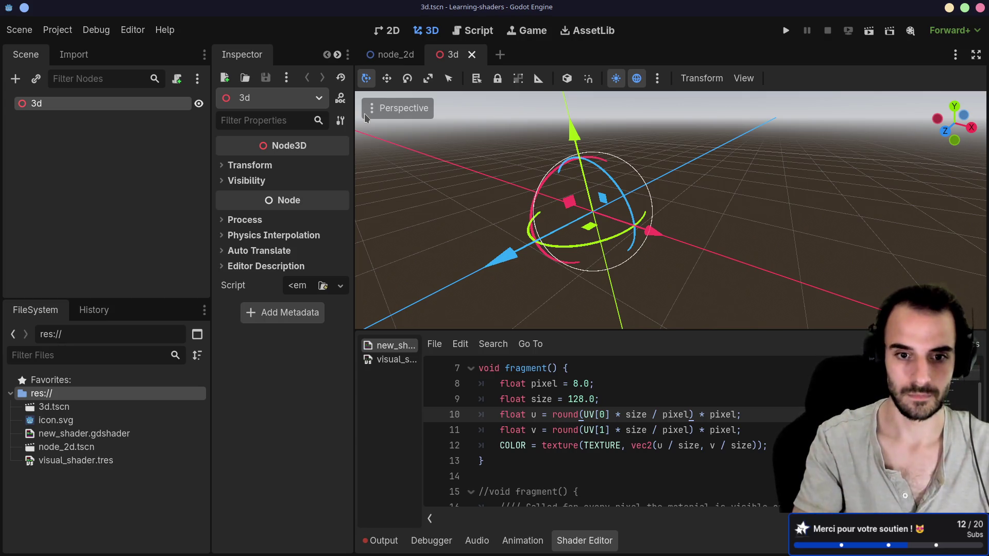
{"action": "key", "text": "super"}
Dismiss the launcher and bring the Dolphin file manager to the front.
{"action": "type", "text": "obs"}
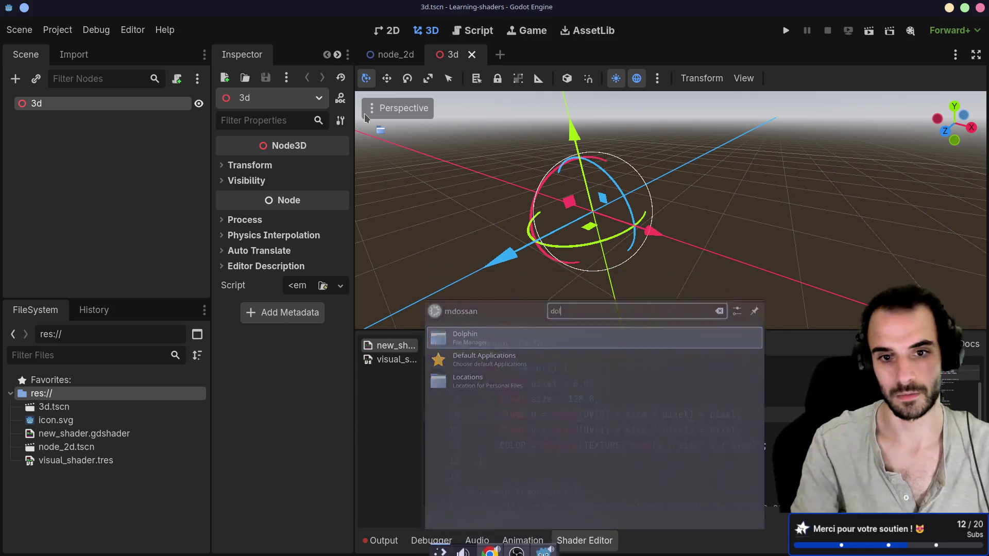
{"action": "key", "text": "Escape"}
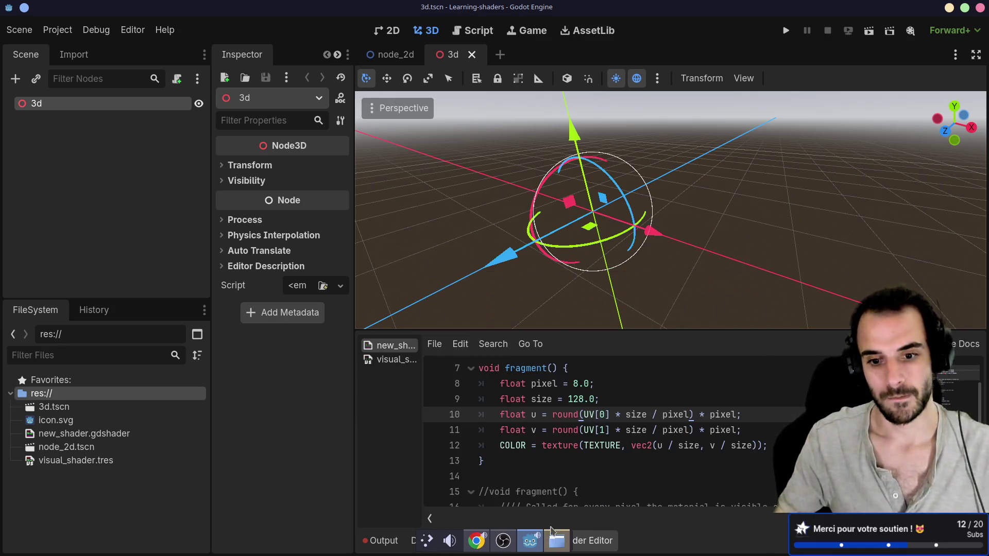
{"action": "mouse_move", "coordinate": [555, 548]}
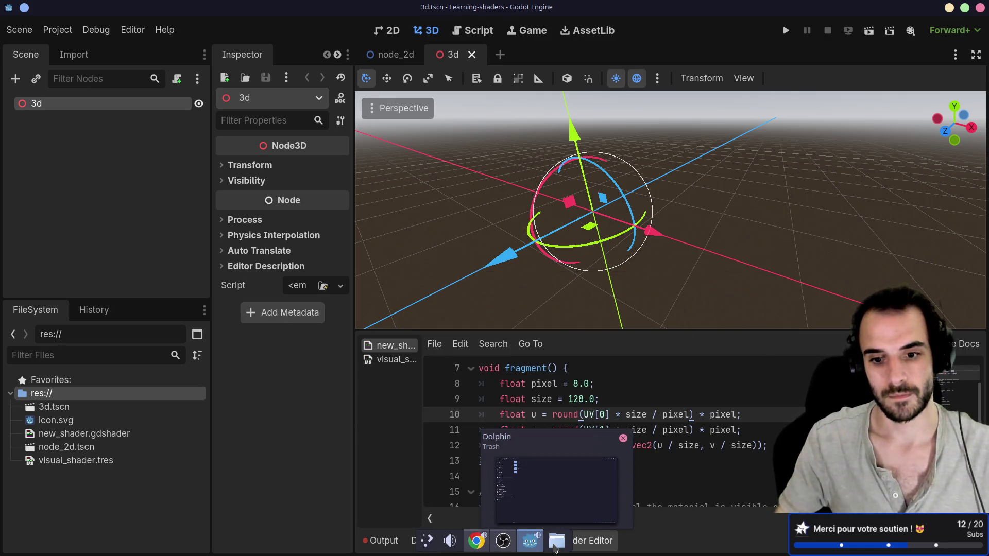
{"action": "left_click", "coordinate": [555, 546]}
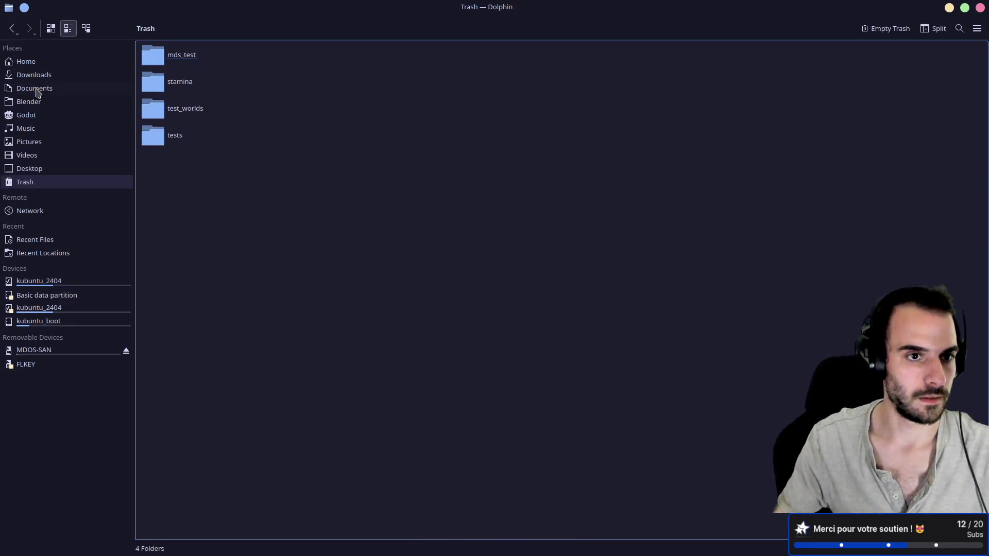
Go to Godot Test Lab/assets/Enemy - Flying Robot and select all eight robot files.
{"action": "left_click", "coordinate": [34, 115]}
{"action": "left_click", "coordinate": [186, 81]}
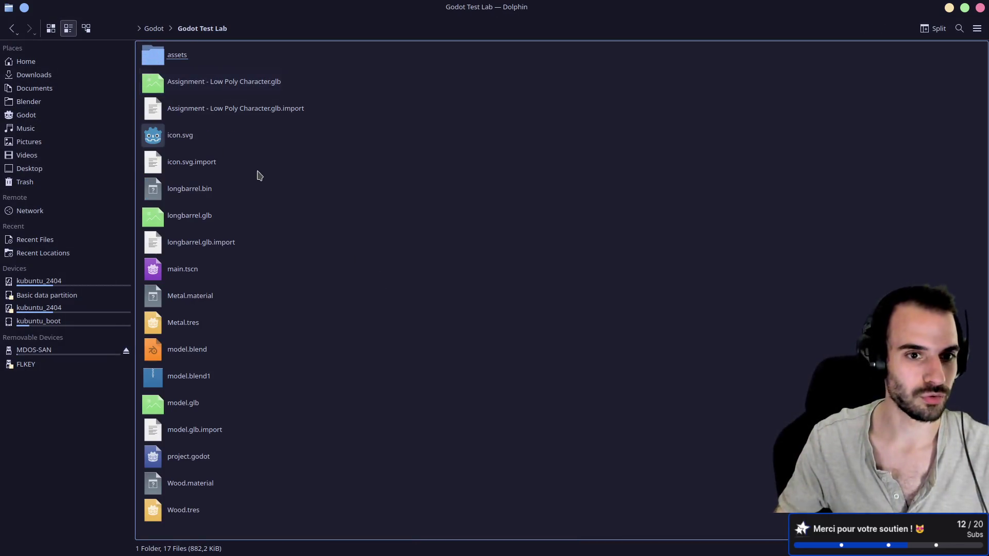
{"action": "key", "text": "alt+Left"}
{"action": "left_click", "coordinate": [185, 82]}
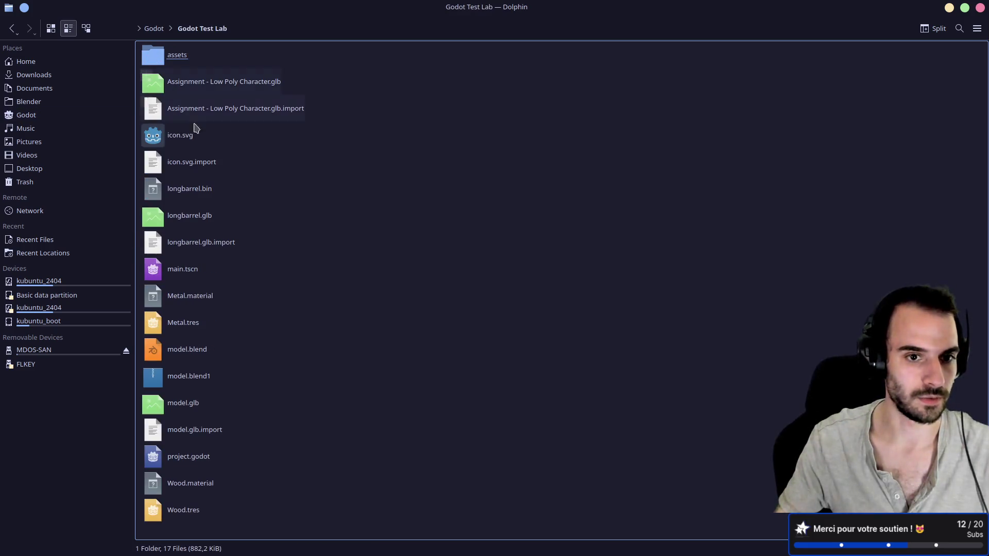
{"action": "left_click", "coordinate": [157, 58]}
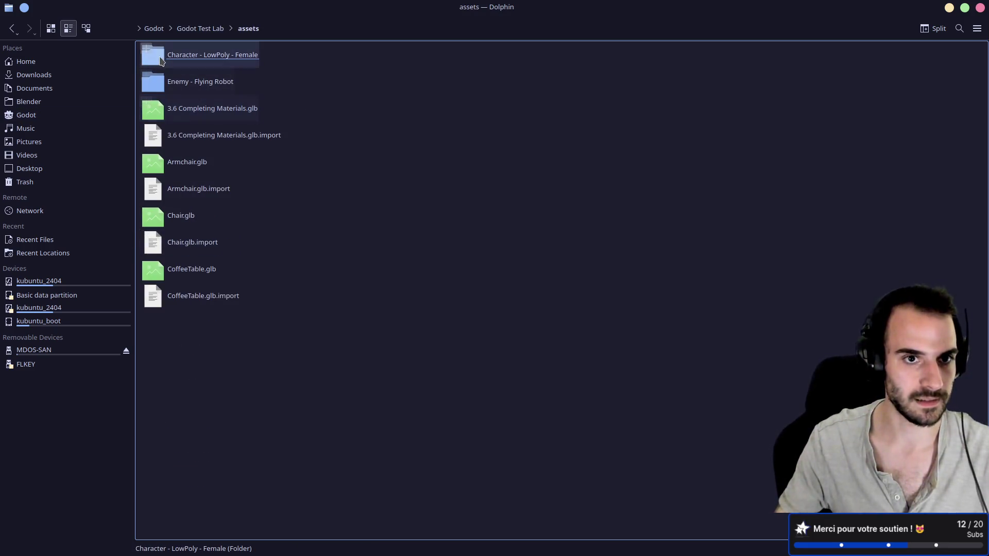
{"action": "left_click", "coordinate": [157, 58]}
{"action": "key", "text": "alt+Left"}
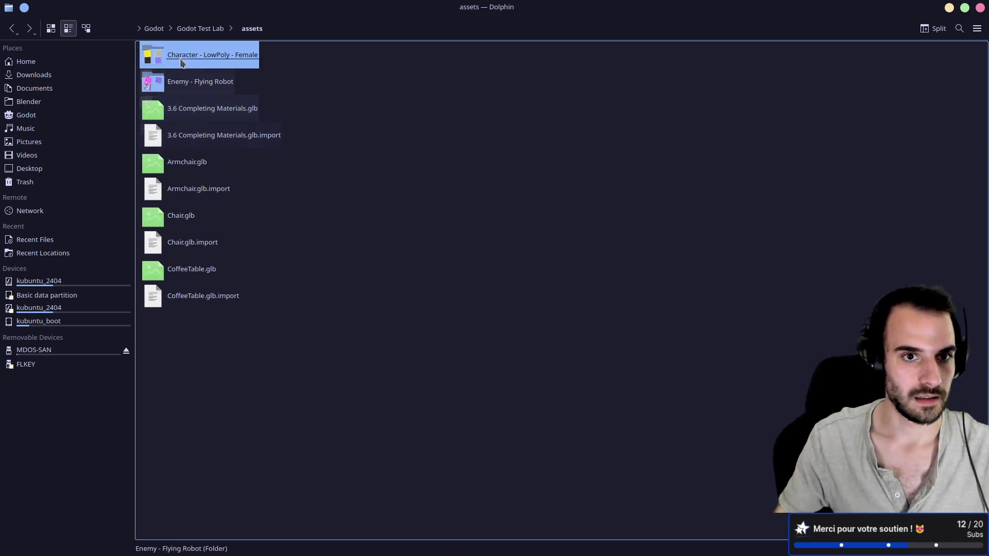
{"action": "left_click", "coordinate": [172, 81]}
{"action": "left_click", "coordinate": [172, 82]}
{"action": "left_click_drag", "start_coordinate": [225, 312], "coordinate": [184, 76]}
Paste the robot files into the learning-shaders project folder and close Dolphin.
{"action": "left_click", "coordinate": [28, 115]}
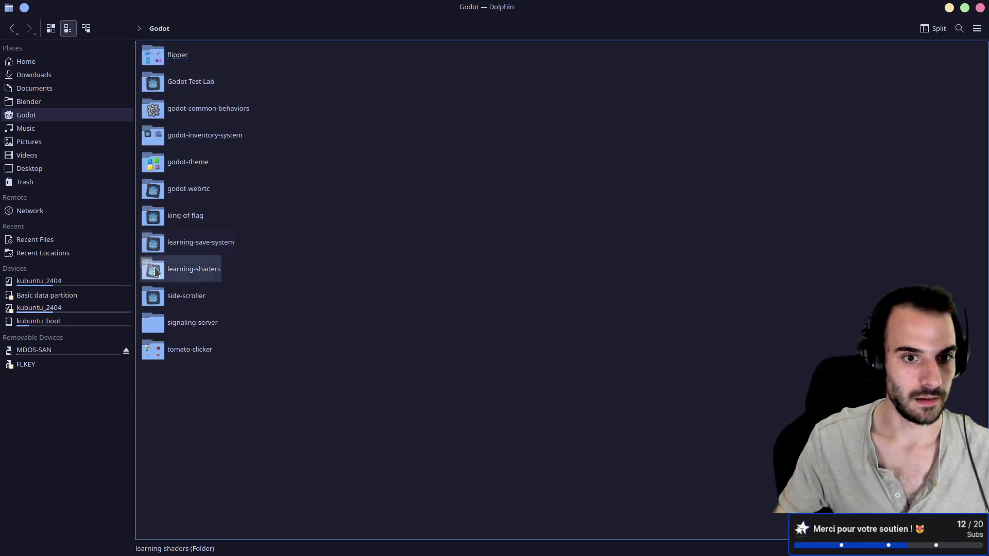
{"action": "left_click", "coordinate": [211, 269]}
{"action": "key", "text": "ctrl+v"}
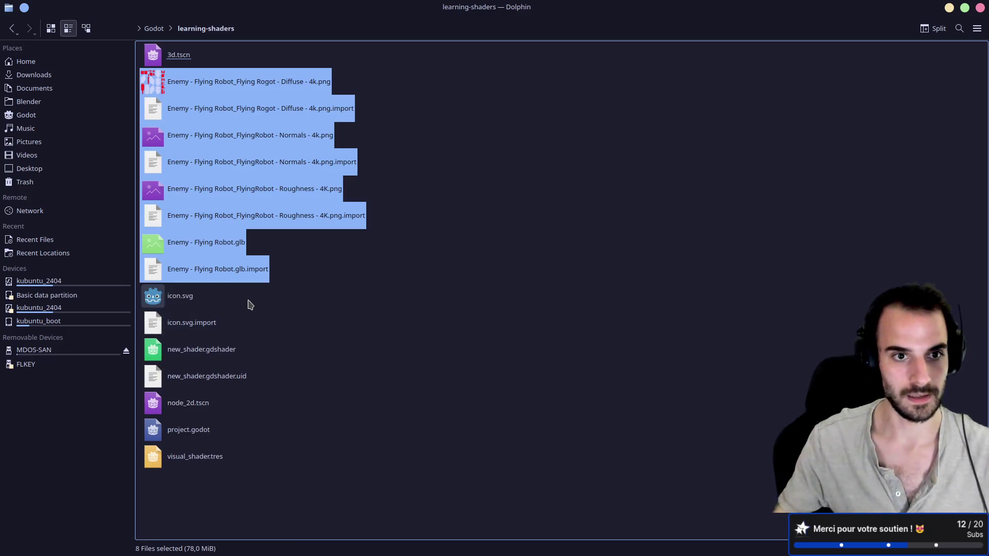
{"action": "key", "text": "alt+Tab"}
{"action": "key", "text": "alt+Tab"}
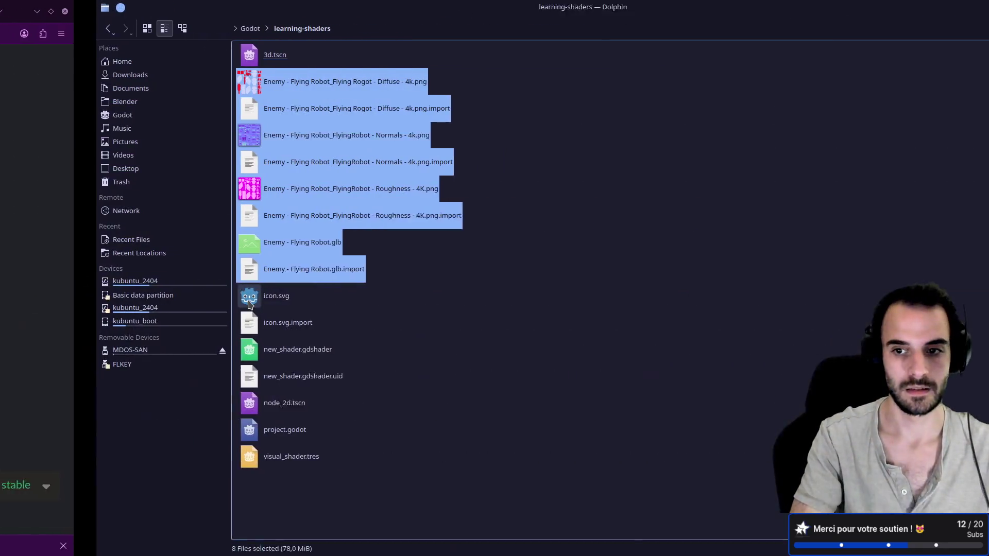
{"action": "key", "text": "alt+Tab"}
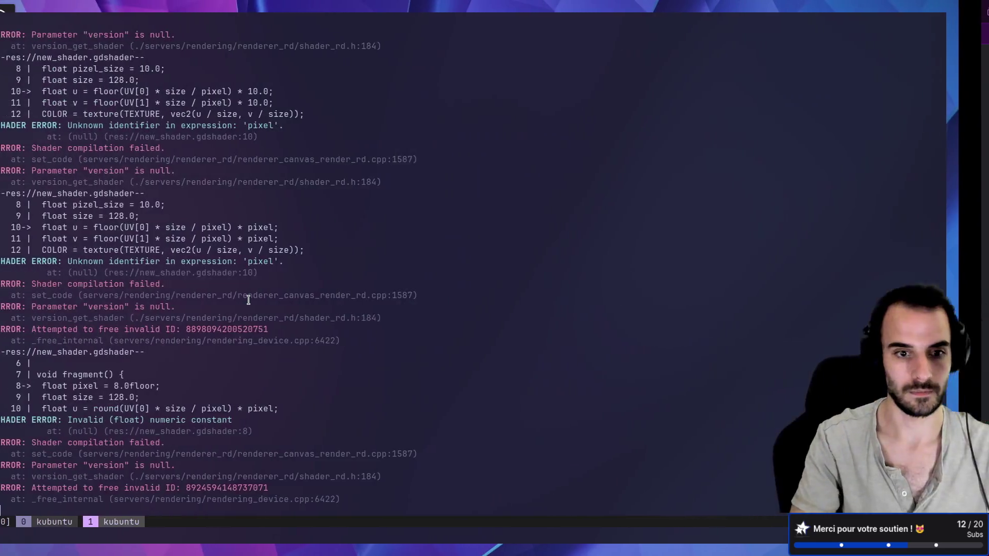
{"action": "key", "text": "alt+Tab"}
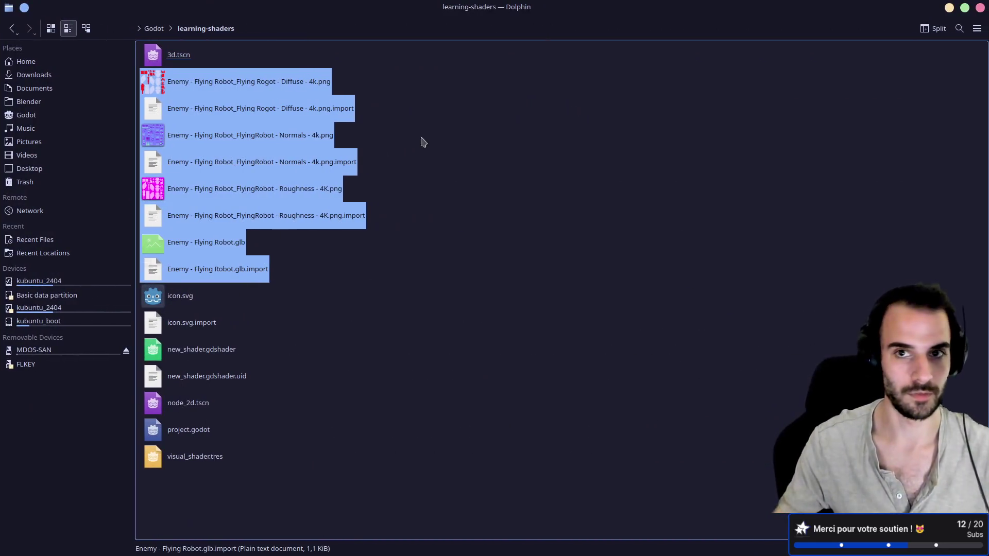
{"action": "left_click", "coordinate": [980, 8]}
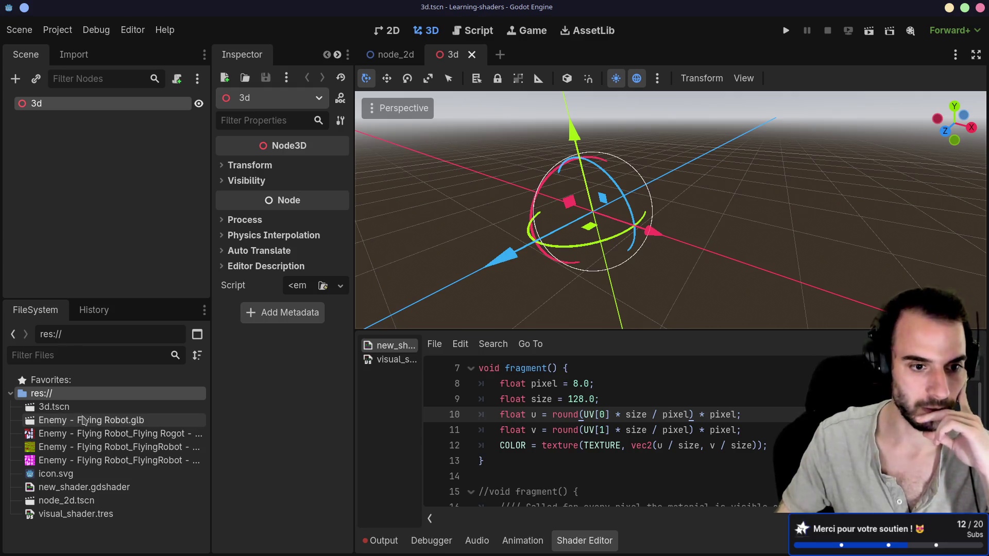
Drop the Flying Robot model into the 3d scene and add a Camera3D under the root.
{"action": "mouse_move", "coordinate": [79, 427]}
{"action": "left_mouse_down"}
{"action": "mouse_move", "coordinate": [541, 216]}
{"action": "mouse_move", "coordinate": [596, 206]}
{"action": "mouse_move", "coordinate": [578, 218]}
{"action": "left_mouse_up"}
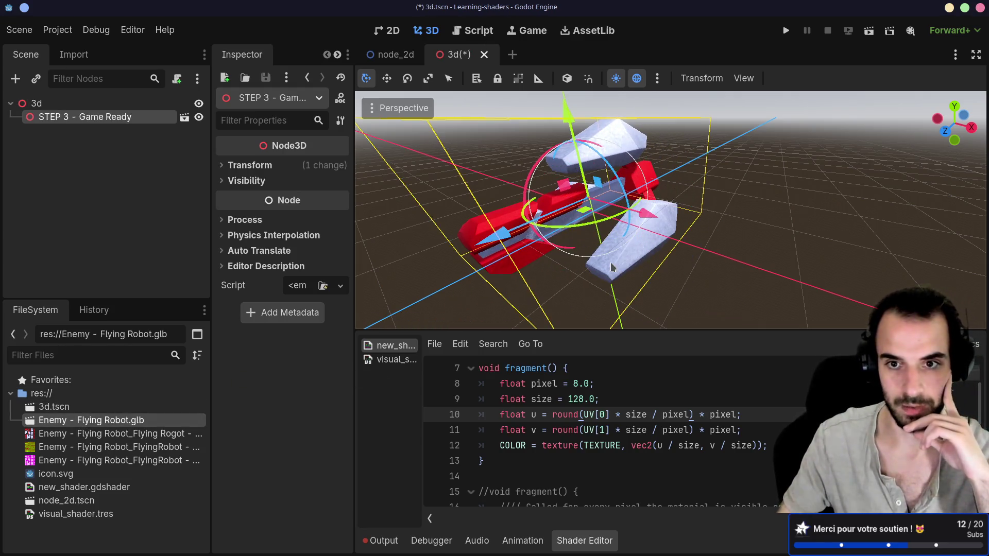
{"action": "left_click", "coordinate": [36, 104]}
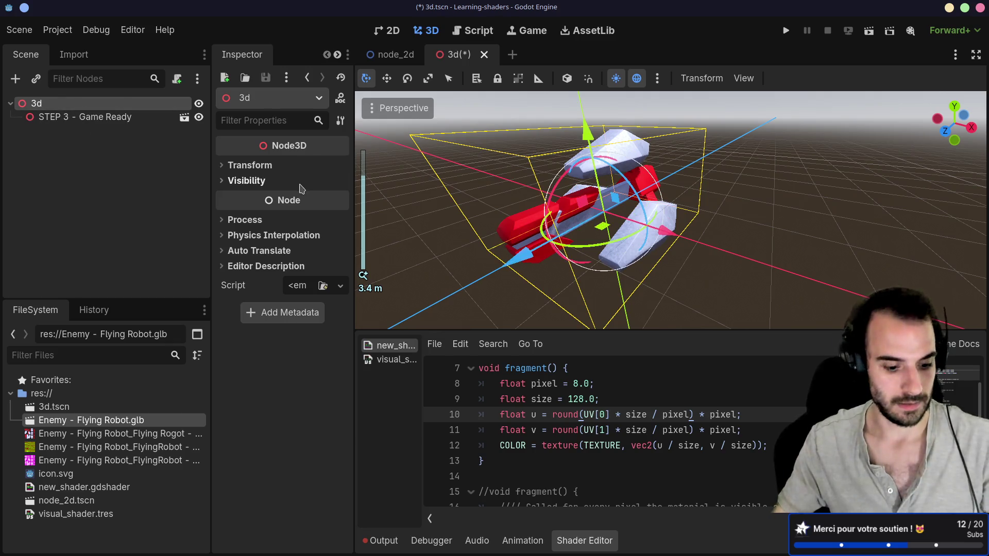
{"action": "left_click", "coordinate": [15, 79]}
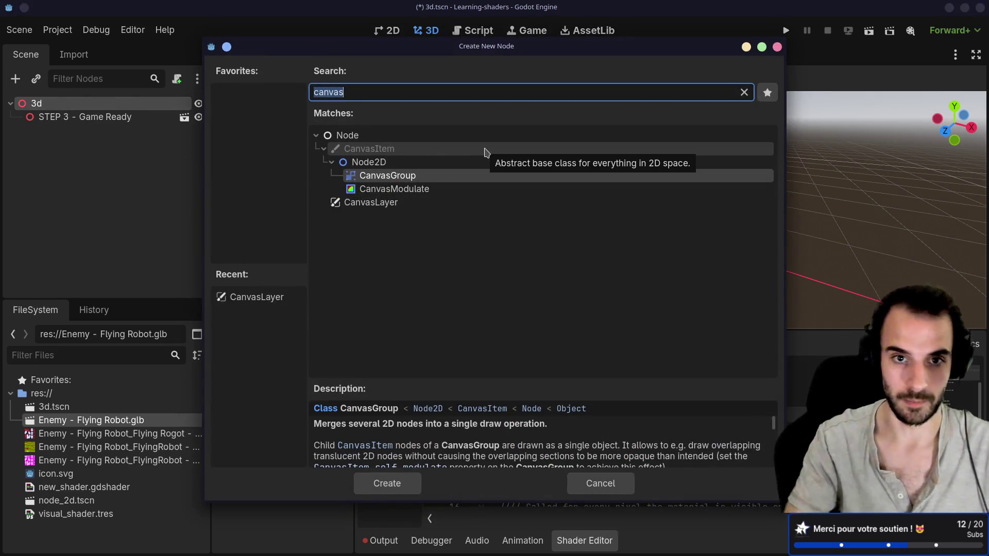
{"action": "type", "text": "camera3d"}
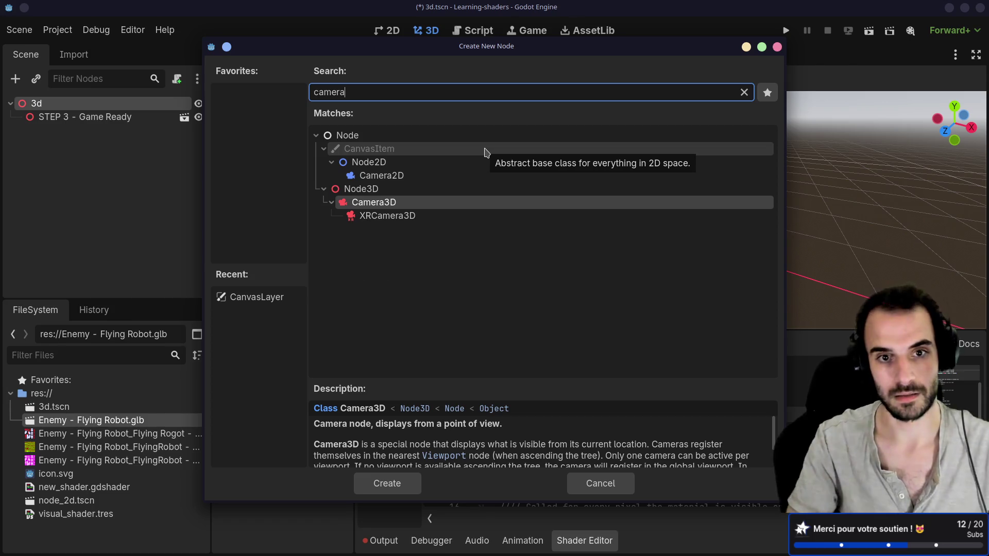
{"action": "key", "text": "Return"}
Move and rotate the camera to face the robot, then test-run the scene.
{"action": "mouse_move", "coordinate": [515, 259]}
{"action": "left_mouse_down"}
{"action": "mouse_move", "coordinate": [385, 318]}
{"action": "mouse_move", "coordinate": [384, 242]}
{"action": "left_mouse_up"}
{"action": "left_click_drag", "start_coordinate": [577, 206], "coordinate": [713, 260]}
{"action": "mouse_move", "coordinate": [647, 301]}
{"action": "left_mouse_down"}
{"action": "mouse_move", "coordinate": [629, 311]}
{"action": "mouse_move", "coordinate": [577, 309]}
{"action": "mouse_move", "coordinate": [583, 249]}
{"action": "mouse_move", "coordinate": [721, 154]}
{"action": "left_mouse_up"}
{"action": "left_click", "coordinate": [868, 31]}
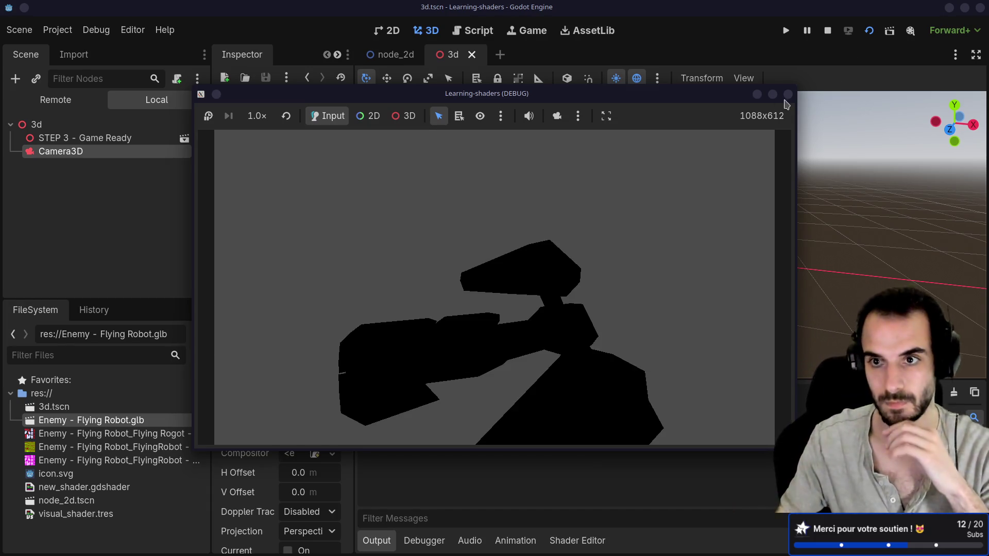
{"action": "left_click", "coordinate": [787, 94]}
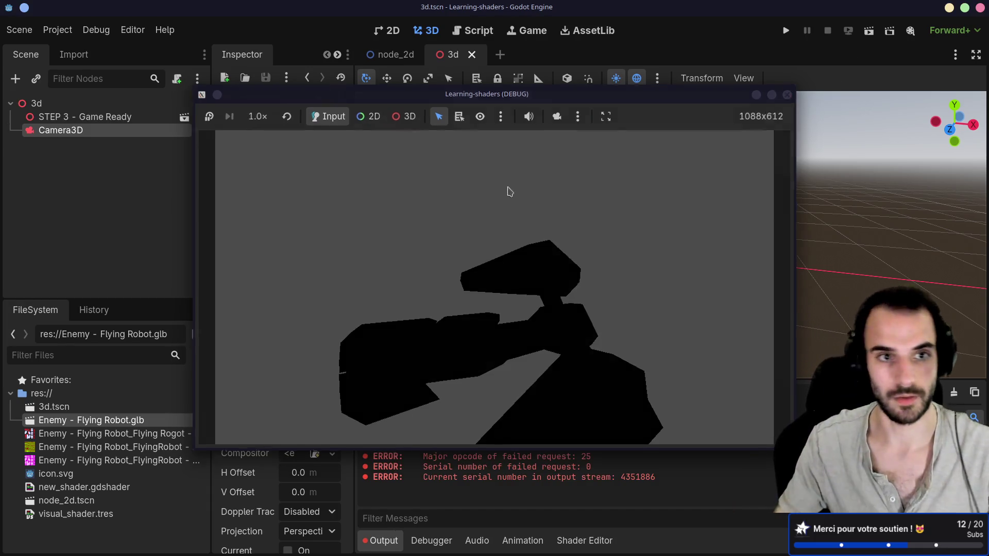
Add the preview sun and environment to the scene and run it again lit.
{"action": "left_click", "coordinate": [658, 78]}
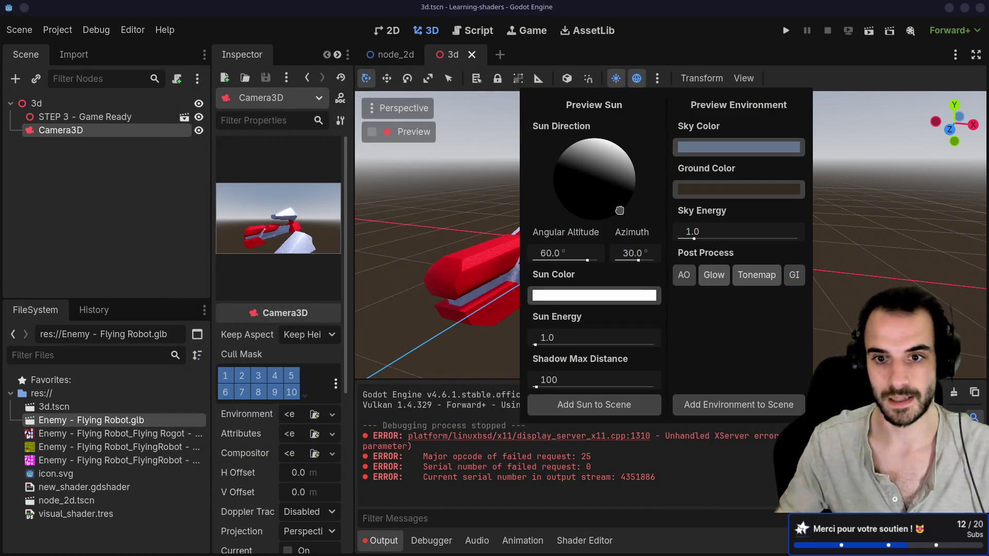
{"action": "left_click", "coordinate": [590, 405]}
{"action": "left_click", "coordinate": [657, 79]}
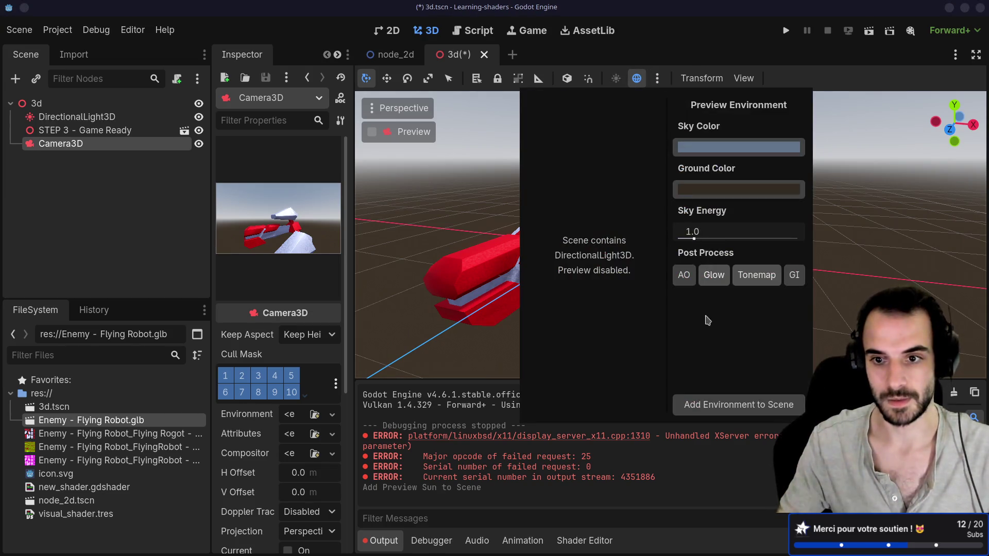
{"action": "left_click", "coordinate": [748, 407]}
{"action": "left_click", "coordinate": [869, 31]}
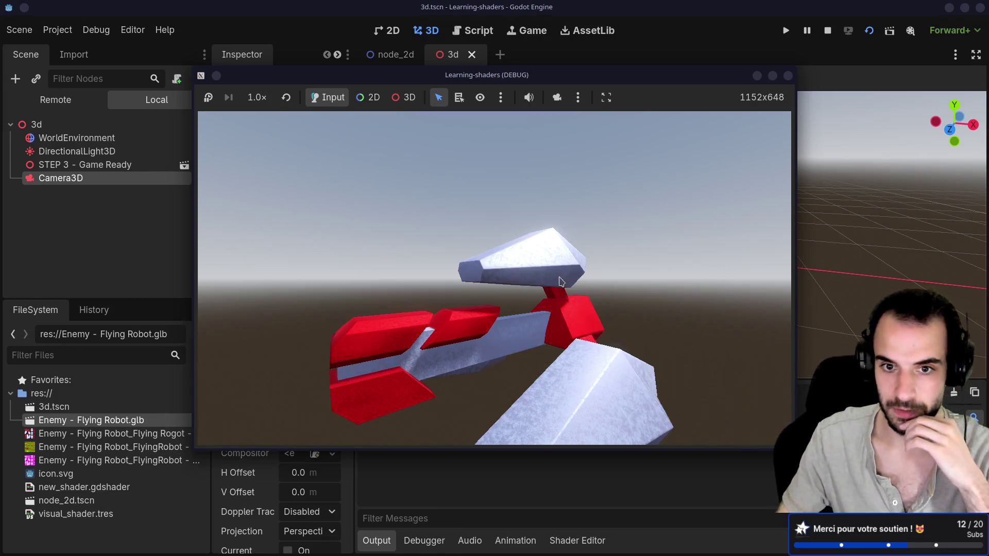
{"action": "left_click", "coordinate": [788, 76]}
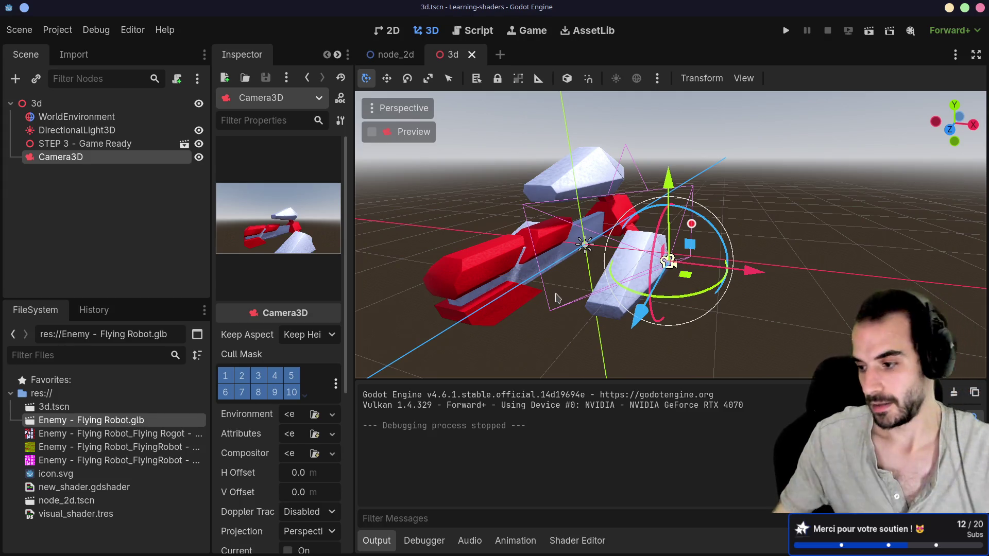
{"action": "left_click", "coordinate": [391, 54]}
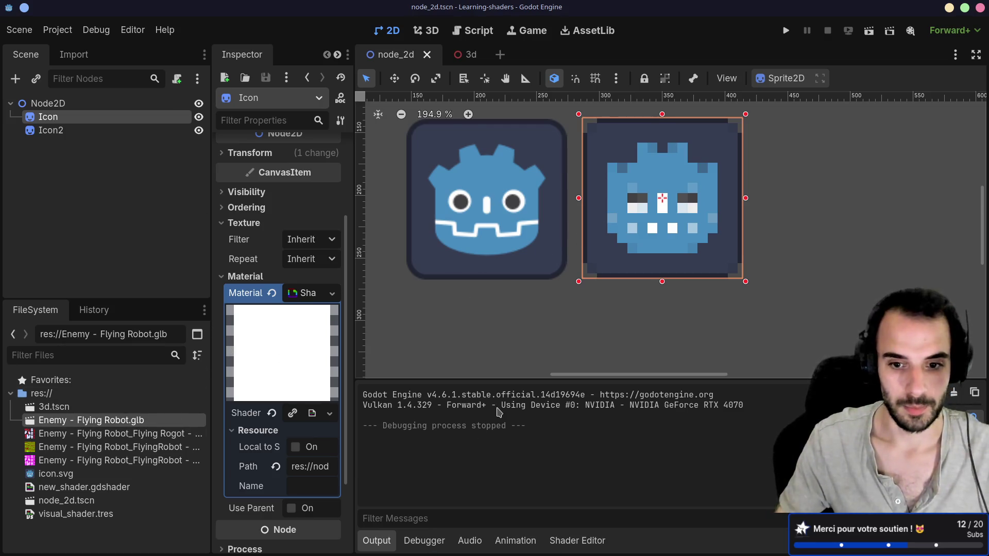
Open new_shader.gdshader's code and try changing line 9's size value from 128 to 130.
{"action": "left_click", "coordinate": [308, 293]}
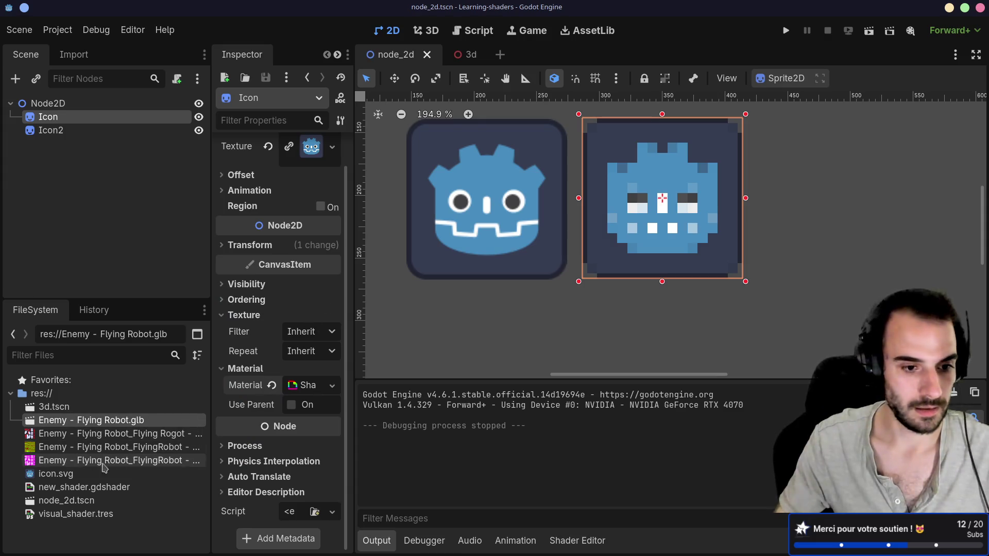
{"action": "left_click", "coordinate": [89, 488]}
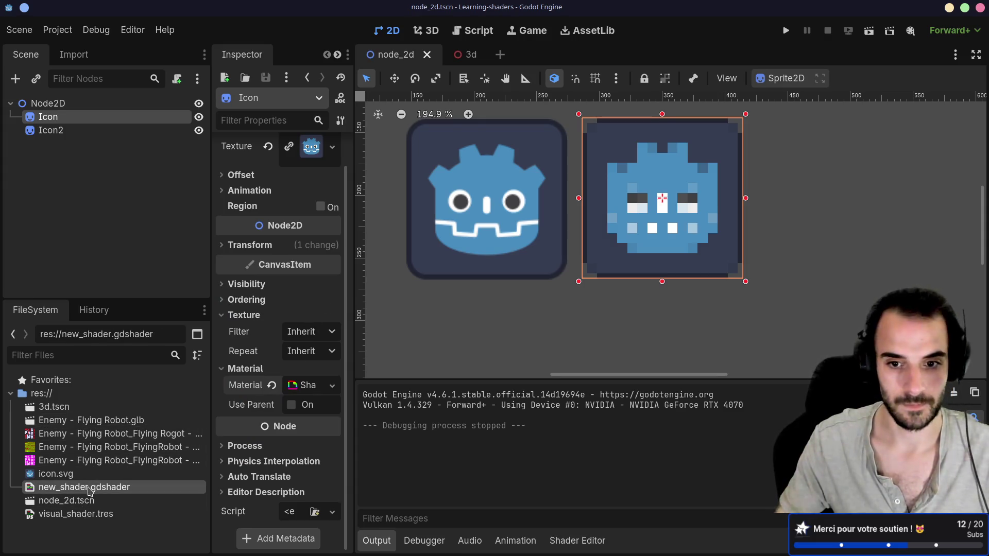
{"action": "left_click", "coordinate": [571, 544]}
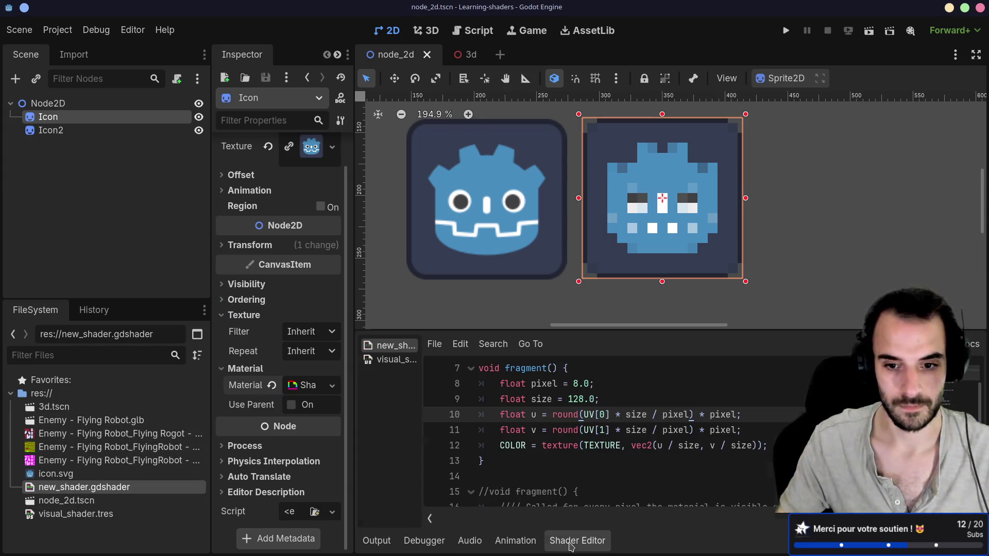
{"action": "left_click", "coordinate": [579, 400]}
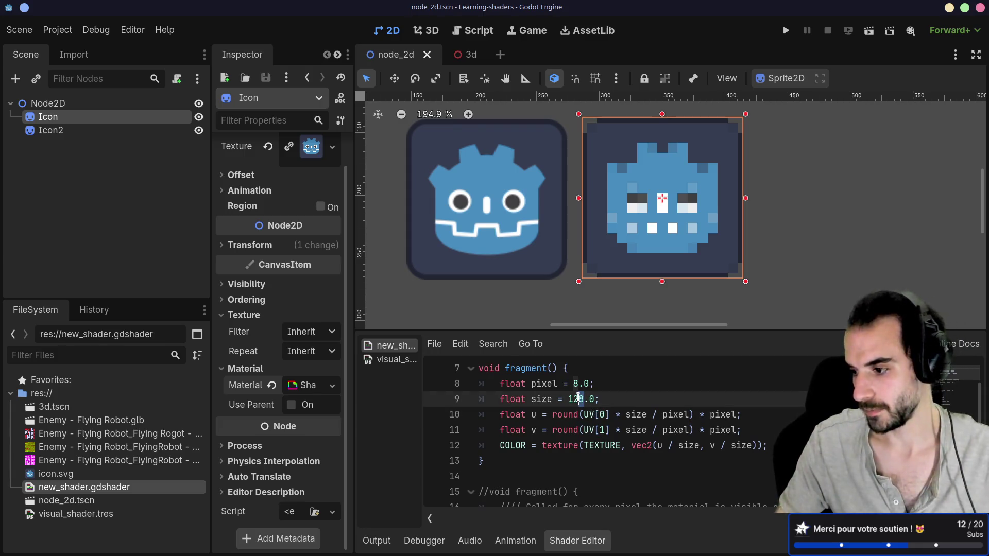
{"action": "double_click", "coordinate": [579, 399]}
{"action": "type", "text": "130"}
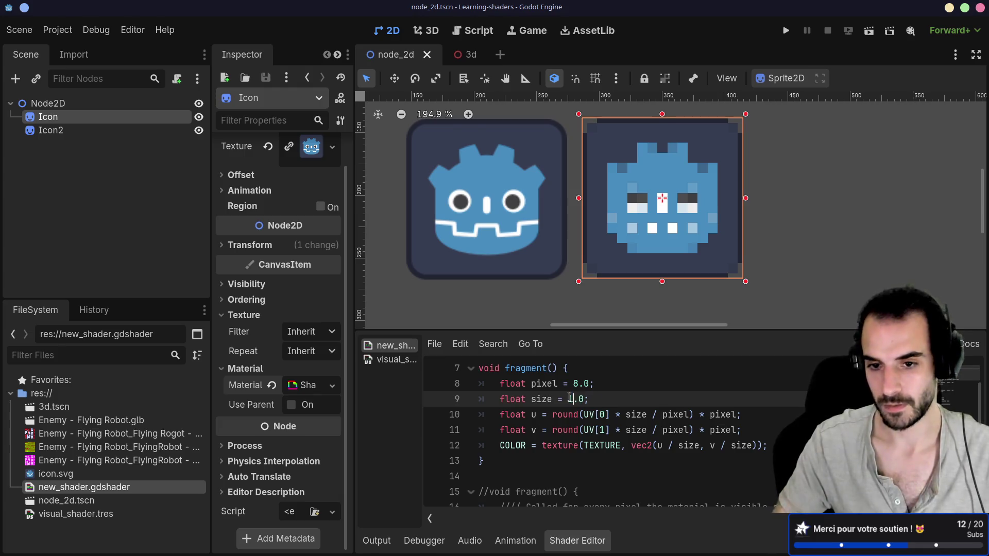
{"action": "left_click", "coordinate": [630, 416]}
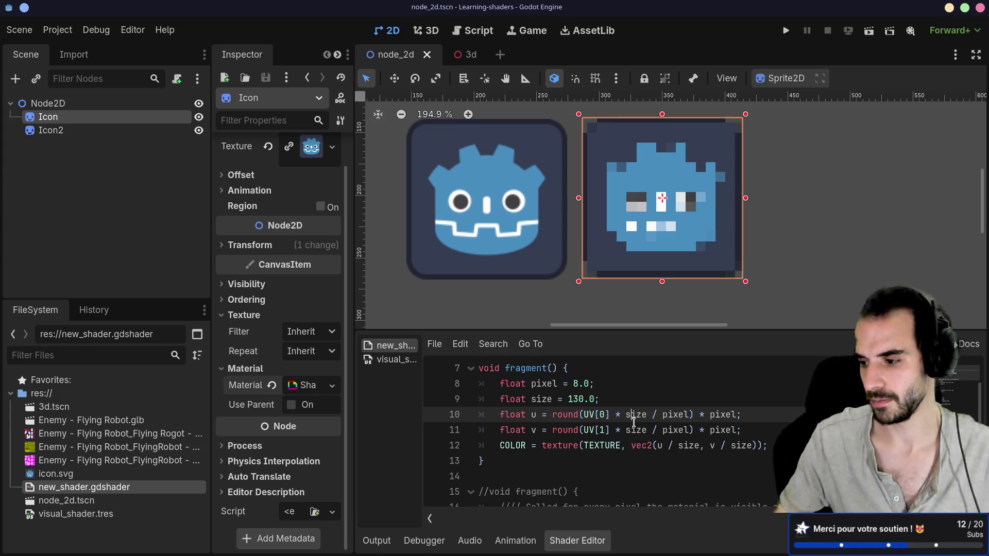
Undo the size edit and change line 8's pixel value to 130.0.
{"action": "key", "text": "ctrl+z"}
{"action": "left_click", "coordinate": [580, 384]}
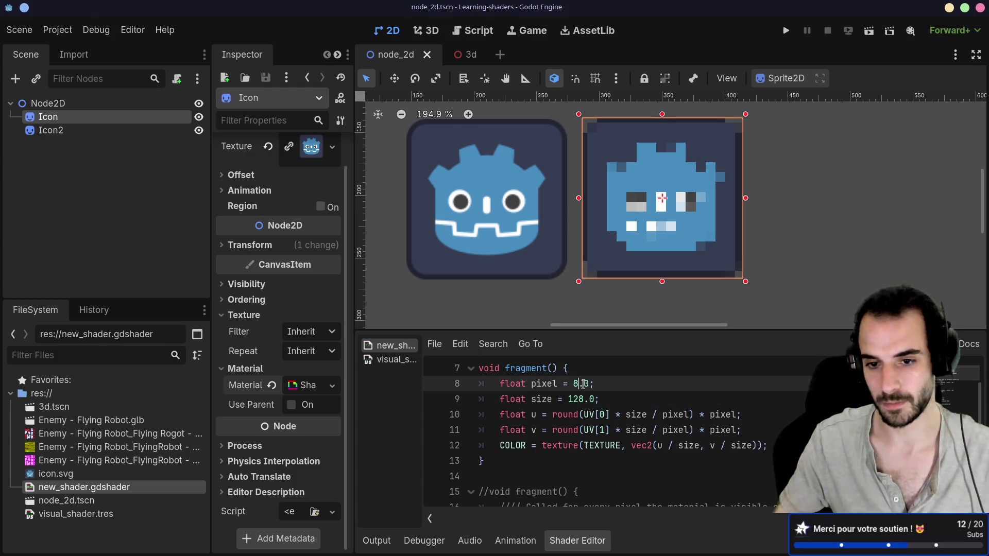
{"action": "key", "text": "BackSpace"}
{"action": "type", "text": "130"}
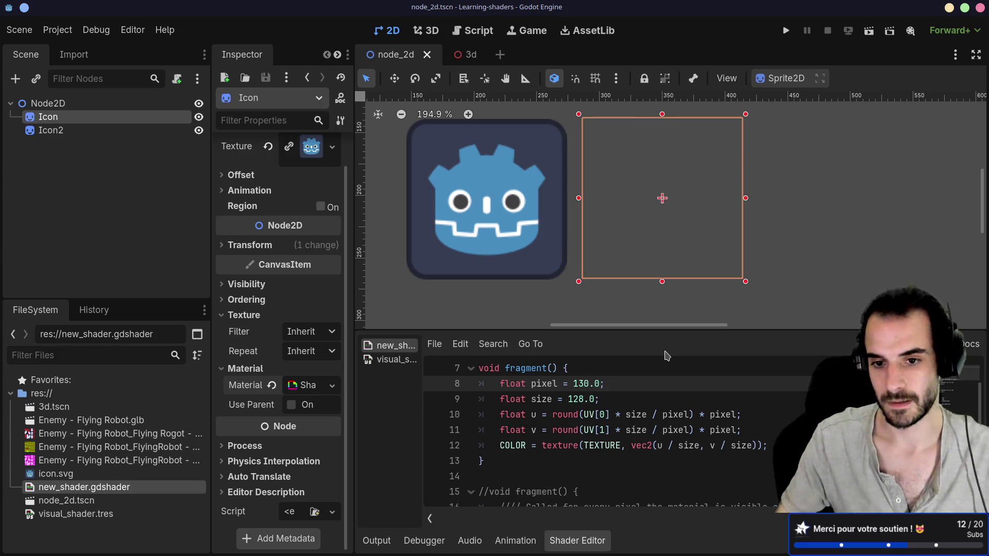
Experiment with line 8's pixel value, trying values such as 1.0 and 110.
{"action": "scroll", "coordinate": [671, 409], "scroll_direction": "down", "scroll_amount": 5}
{"action": "scroll", "coordinate": [672, 407], "scroll_direction": "up", "scroll_amount": 8}
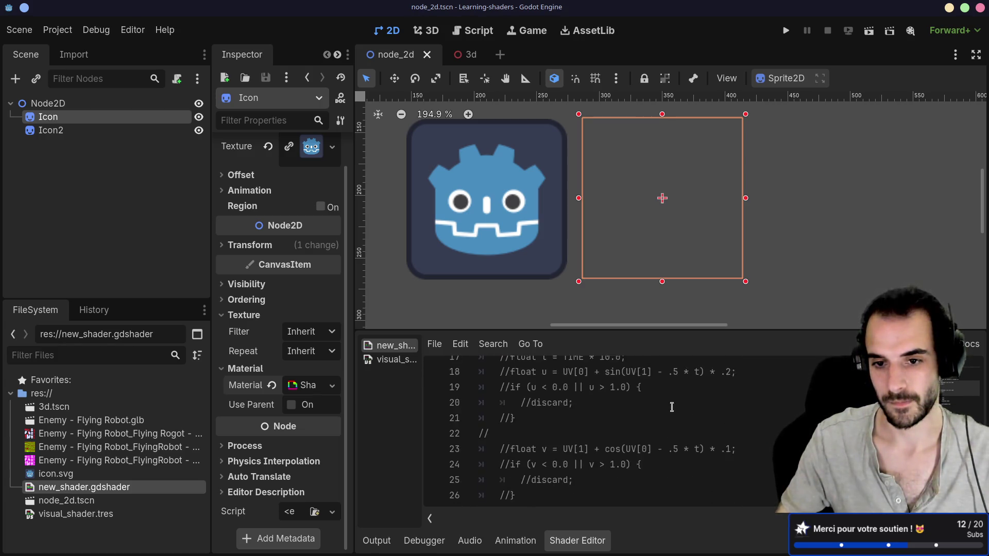
{"action": "scroll", "coordinate": [672, 407], "scroll_direction": "down", "scroll_amount": 2}
{"action": "key", "text": "BackSpace"}
{"action": "key", "text": "BackSpace"}
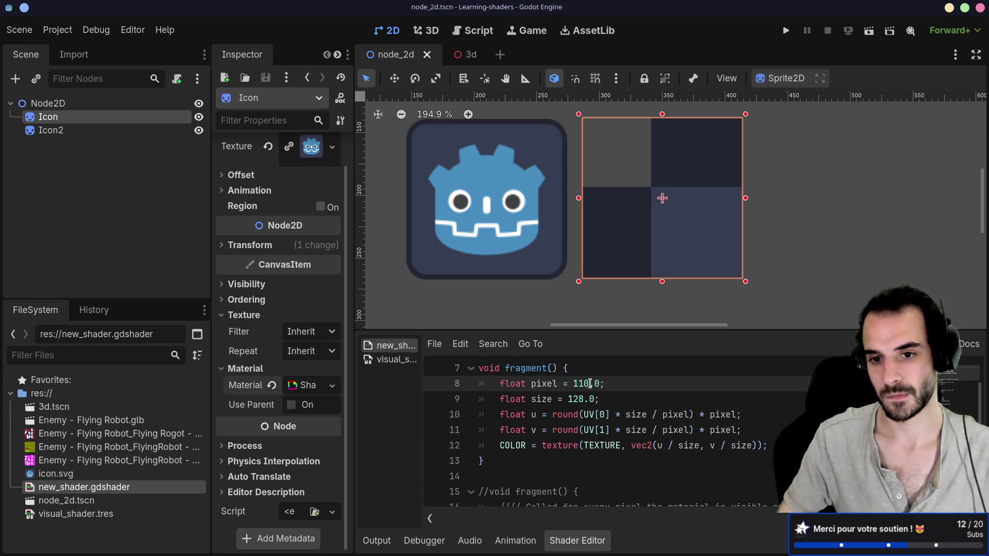
{"action": "mouse_move", "coordinate": [590, 384]}
{"action": "left_mouse_down"}
{"action": "mouse_move", "coordinate": [537, 383]}
{"action": "mouse_move", "coordinate": [558, 381]}
{"action": "left_mouse_up"}
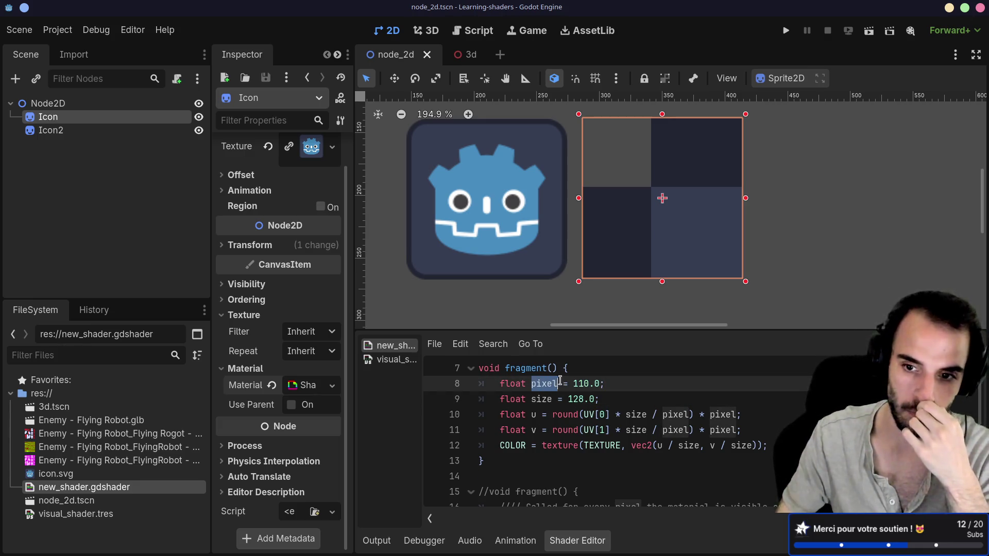
{"action": "left_click", "coordinate": [584, 382]}
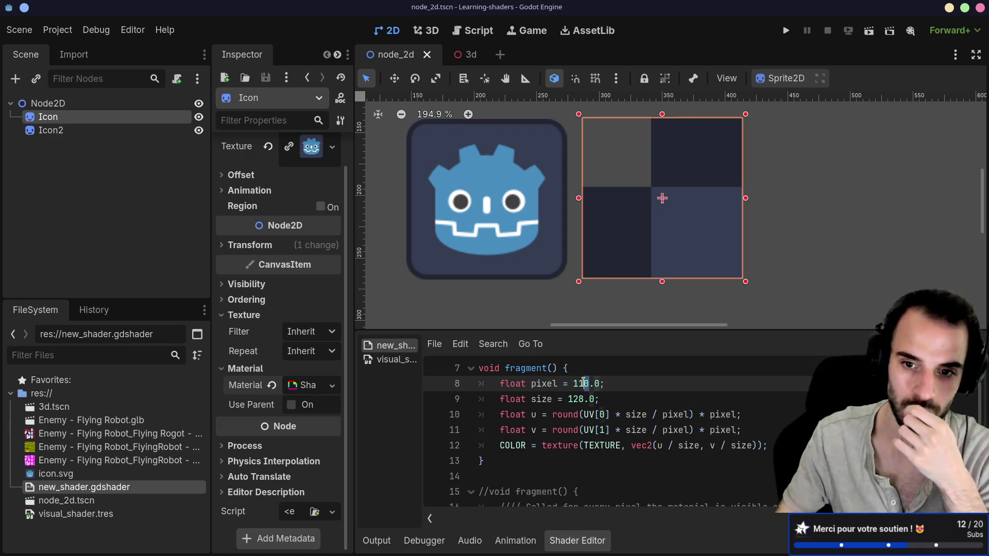
{"action": "left_click", "coordinate": [574, 401]}
{"action": "left_click_drag", "start_coordinate": [574, 384], "coordinate": [587, 387]}
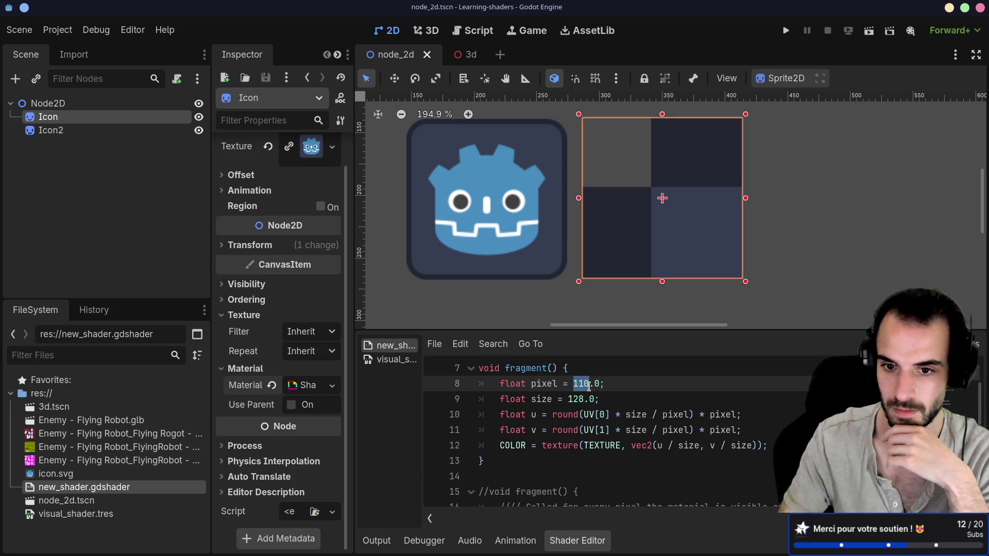
{"action": "type", "text": "1"}
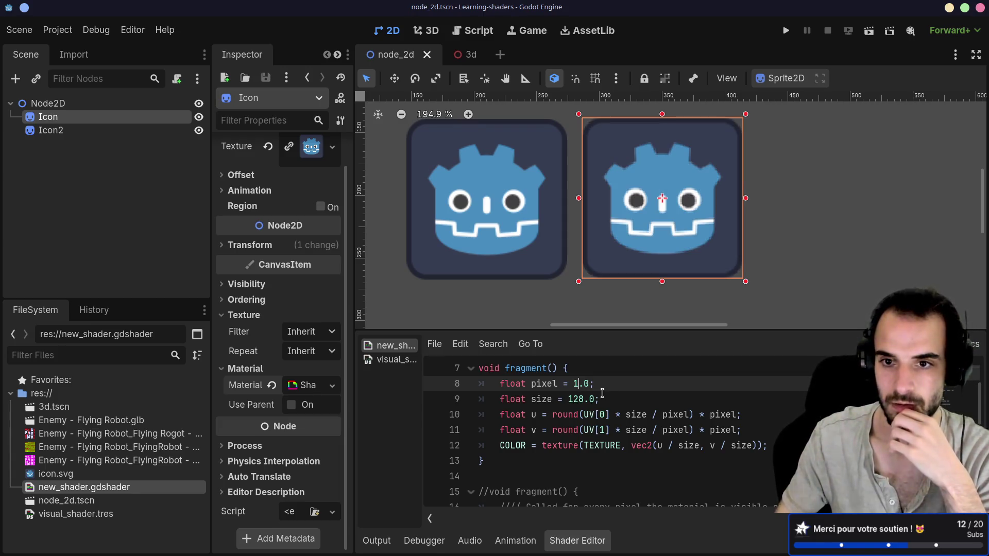
{"action": "key", "text": "Delete"}
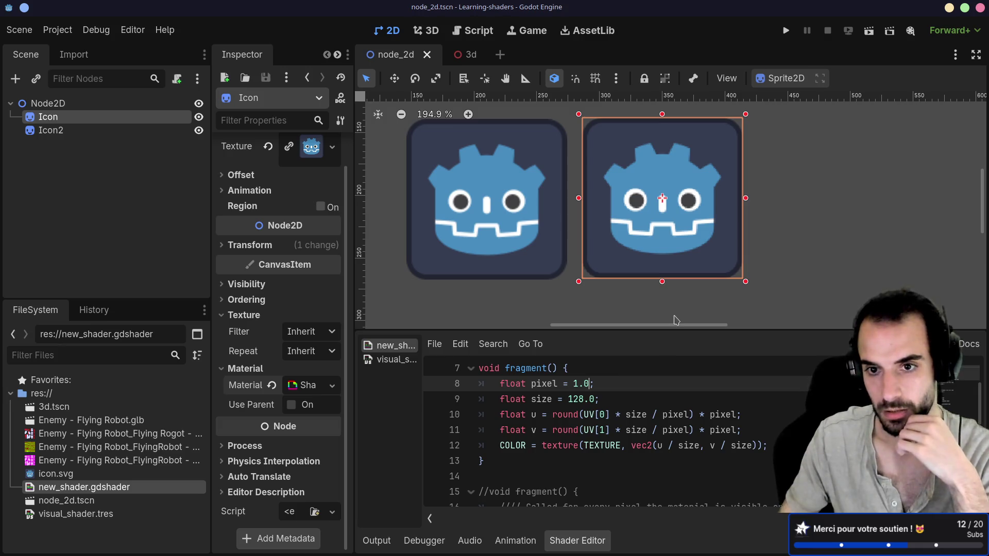
Settle line 8's pixel value at 8.0 to clear the int error, then switch to the 3d scene.
{"action": "scroll", "coordinate": [638, 228], "scroll_direction": "up", "scroll_amount": 4}
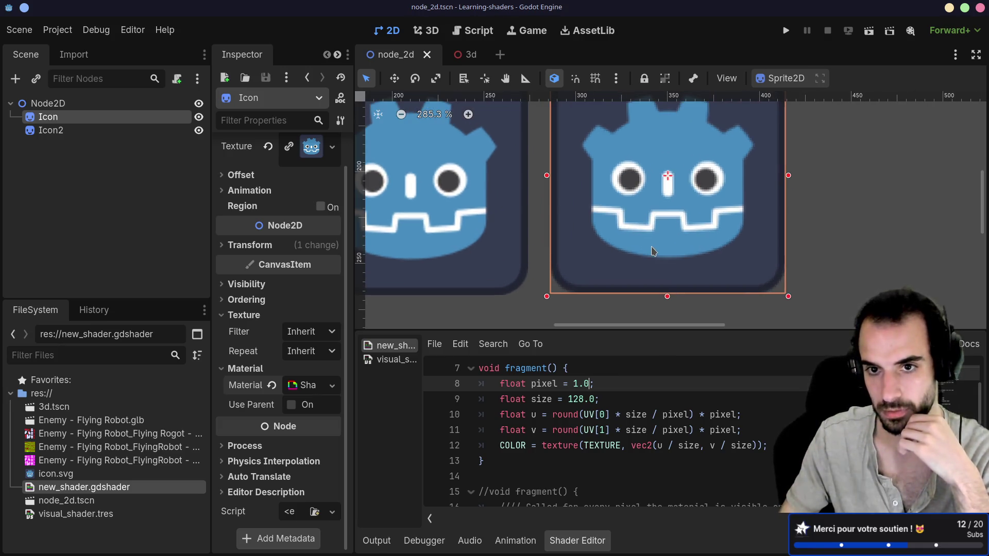
{"action": "left_click_drag", "start_coordinate": [590, 383], "coordinate": [575, 383]}
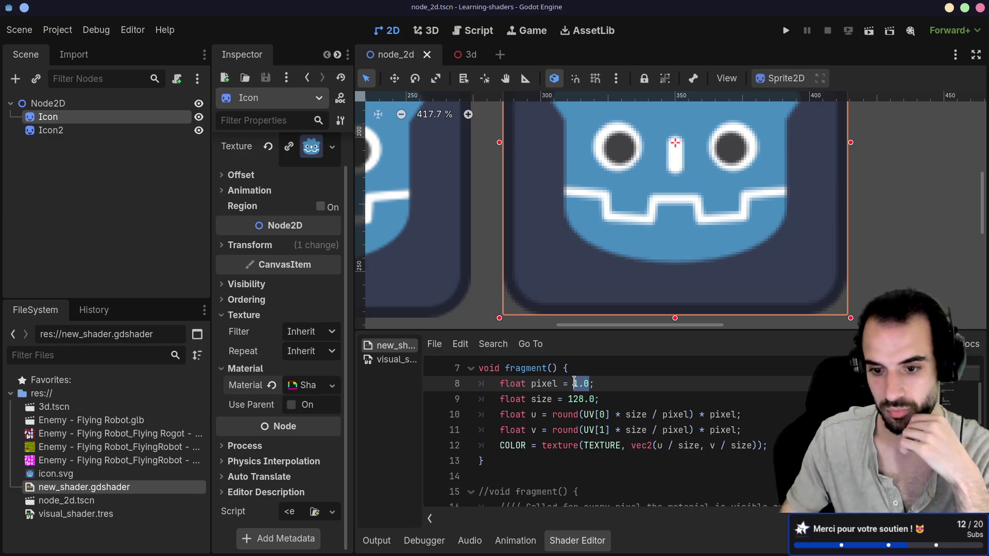
{"action": "scroll", "coordinate": [557, 220], "scroll_direction": "down", "scroll_amount": 3}
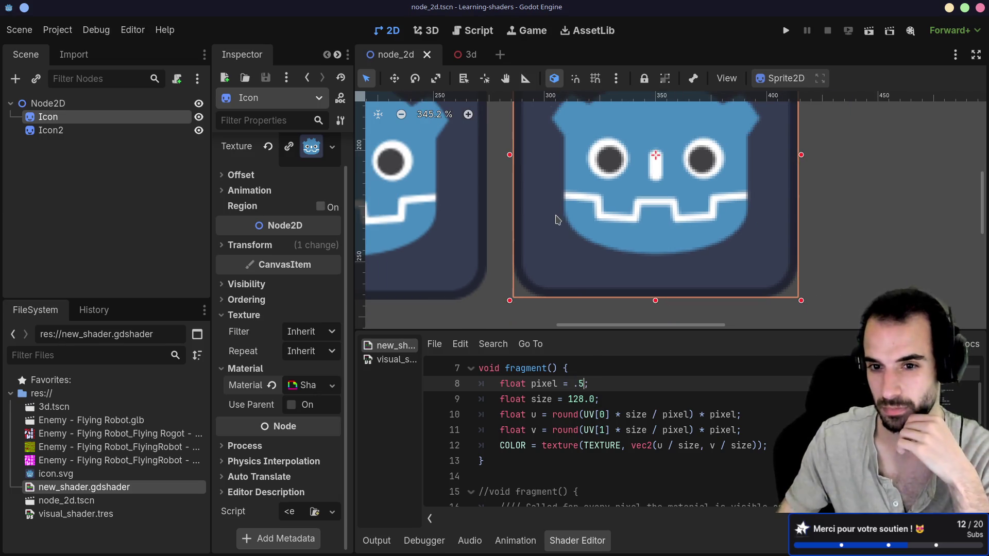
{"action": "scroll", "coordinate": [557, 220], "scroll_direction": "down", "scroll_amount": 1}
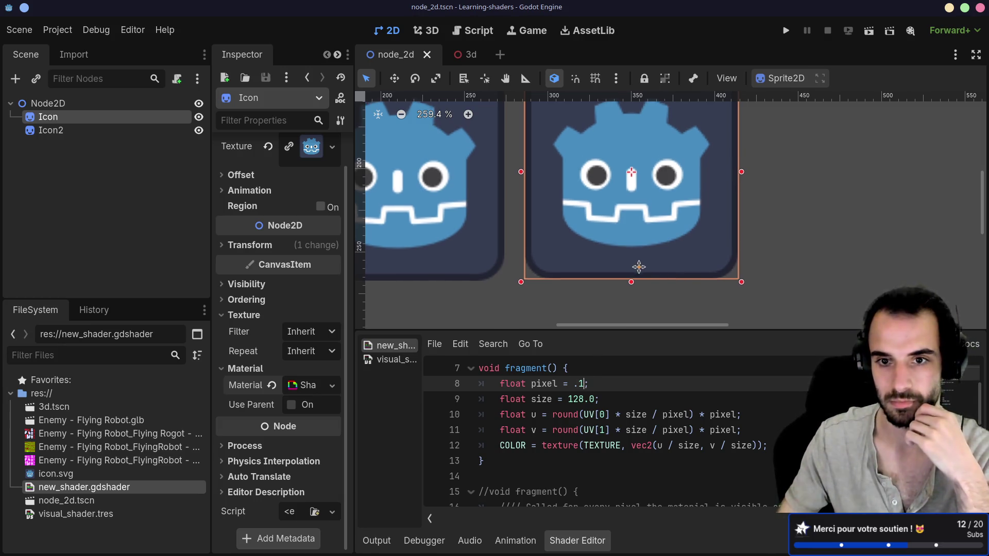
{"action": "left_click_drag", "start_coordinate": [641, 263], "coordinate": [651, 307]}
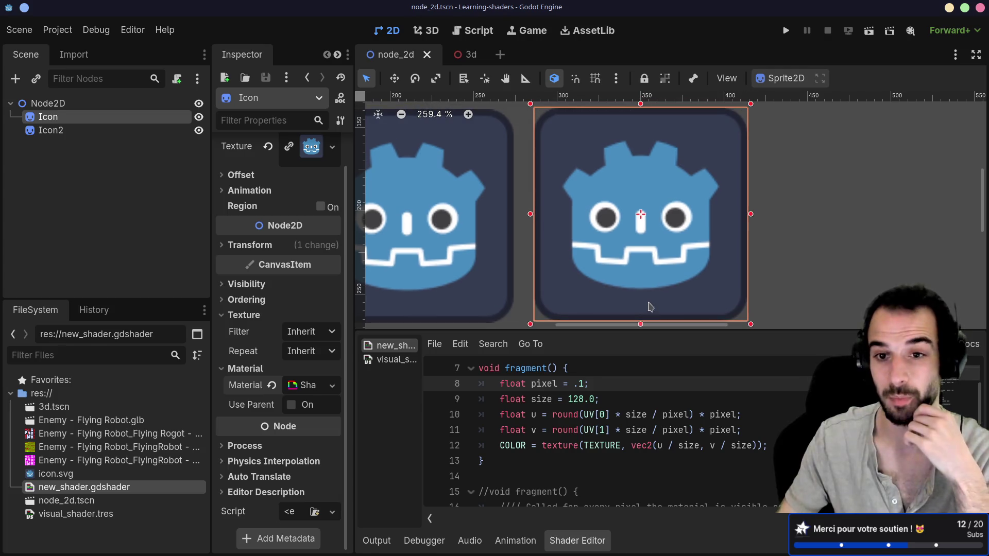
{"action": "type", "text": "8"}
{"action": "double_click", "coordinate": [575, 383]}
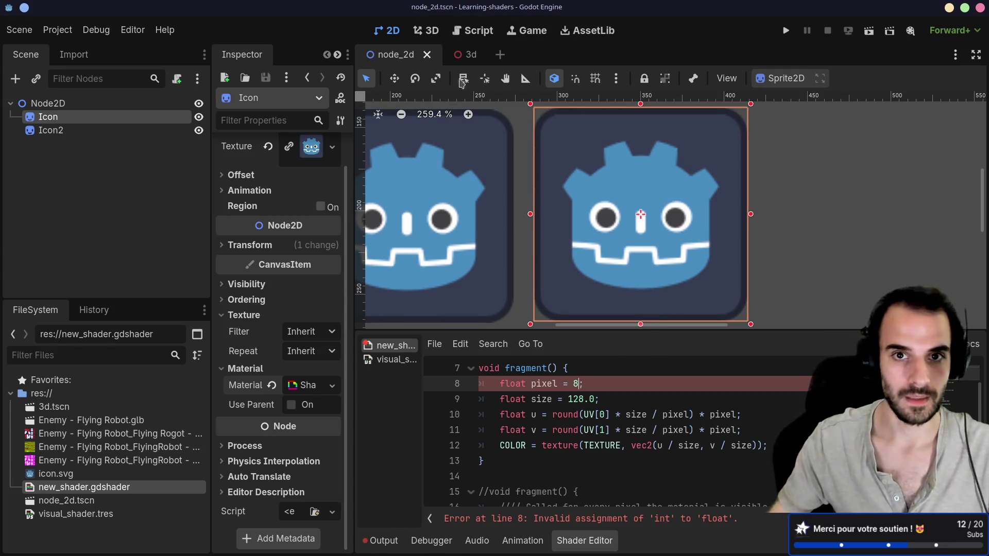
{"action": "type", "text": ".0"}
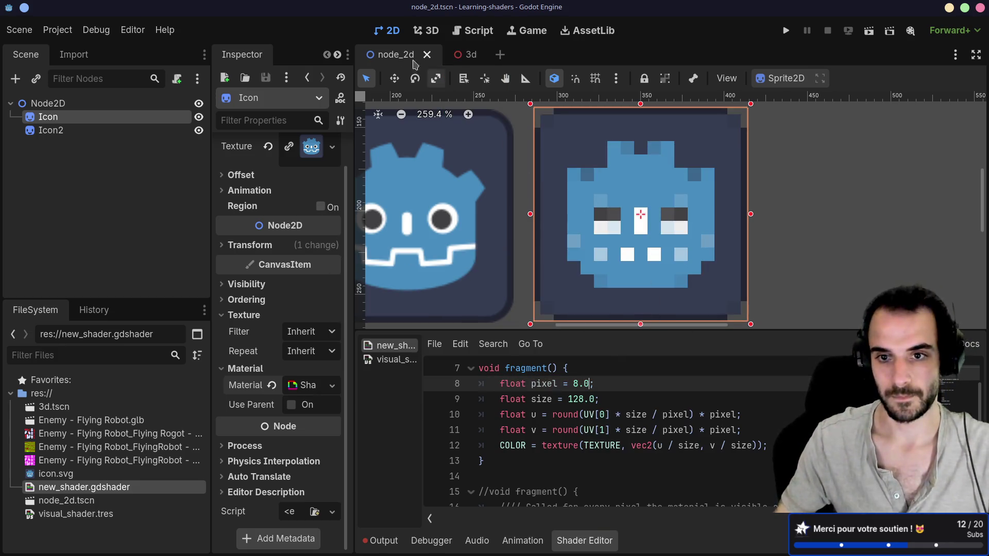
{"action": "left_click", "coordinate": [463, 58]}
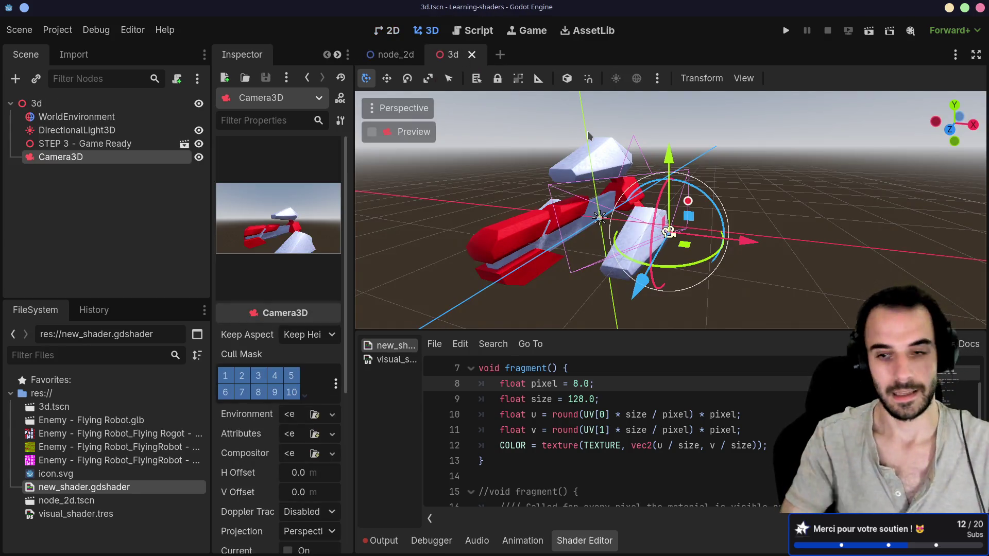
Scroll the Custom post-processing docs up to Single pass post-processing, then return to Godot.
{"action": "key", "text": "ctrl+alt+Left"}
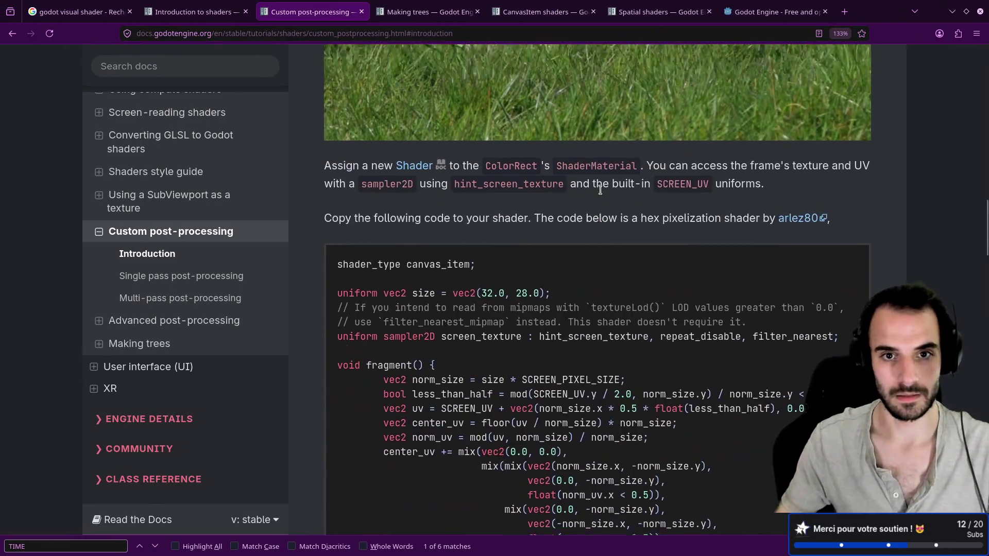
{"action": "scroll", "coordinate": [600, 189], "scroll_direction": "up", "scroll_amount": 15}
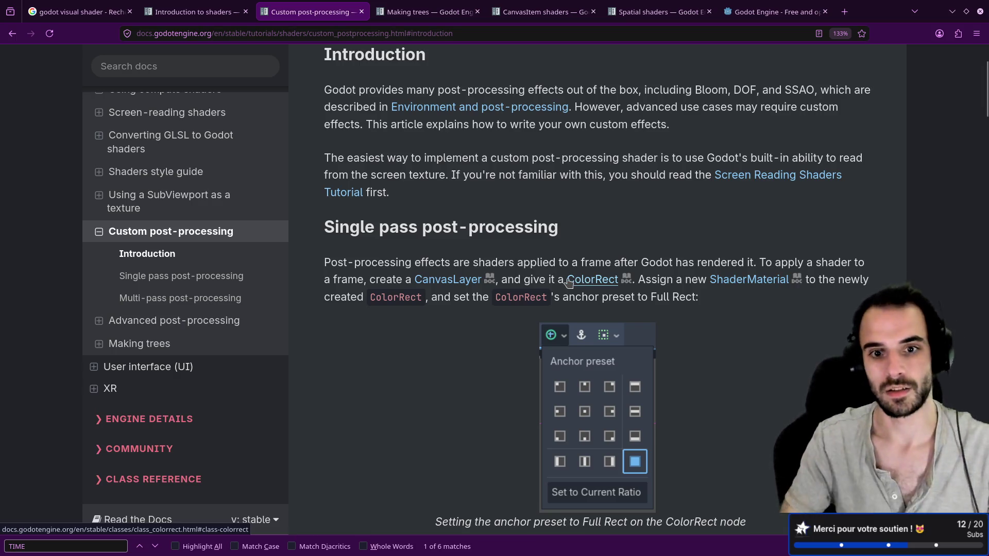
{"action": "key", "text": "super+Right"}
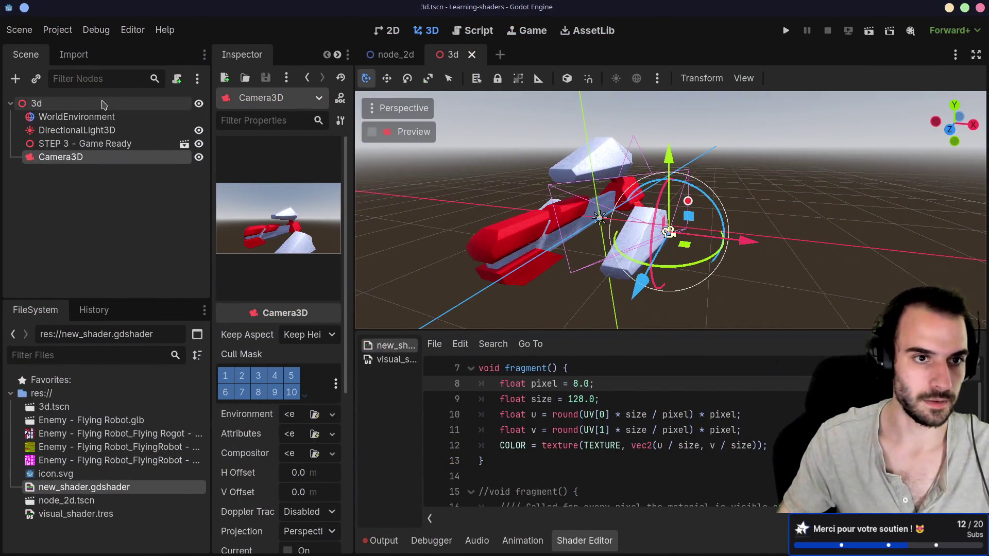
Add a CanvasLayer node under the 3d scene's root.
{"action": "left_click", "coordinate": [129, 106]}
{"action": "key", "text": "ctrl+a"}
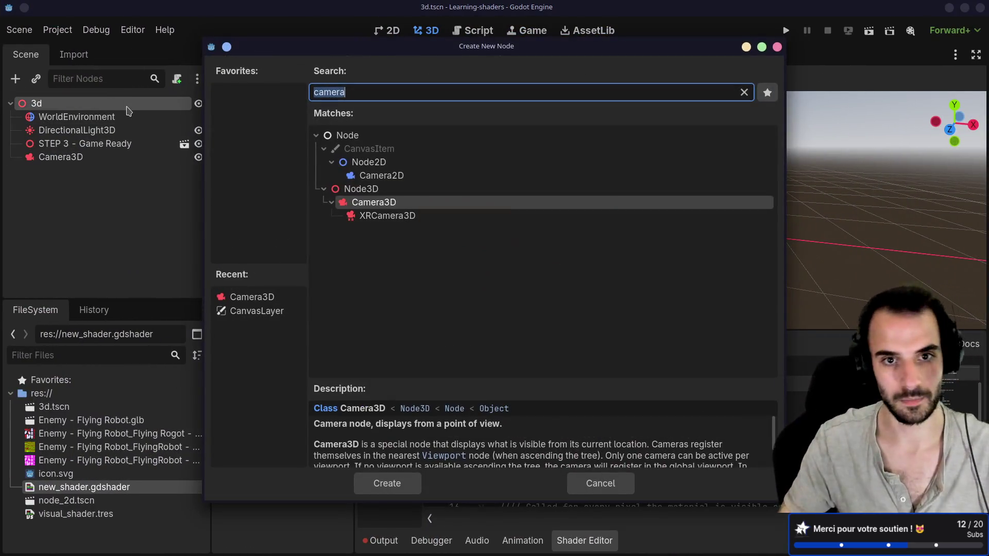
{"action": "type", "text": "Canvas"}
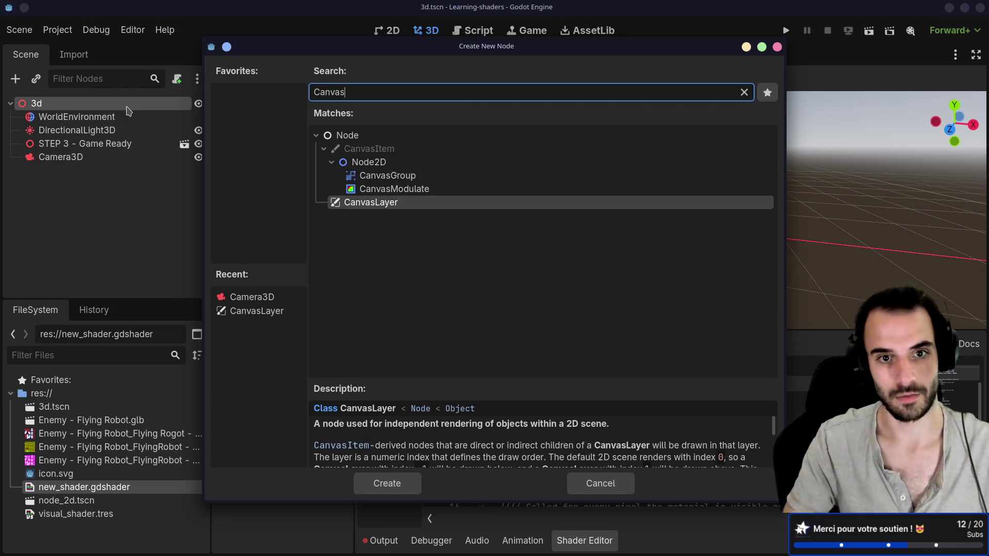
{"action": "key", "text": "Return"}
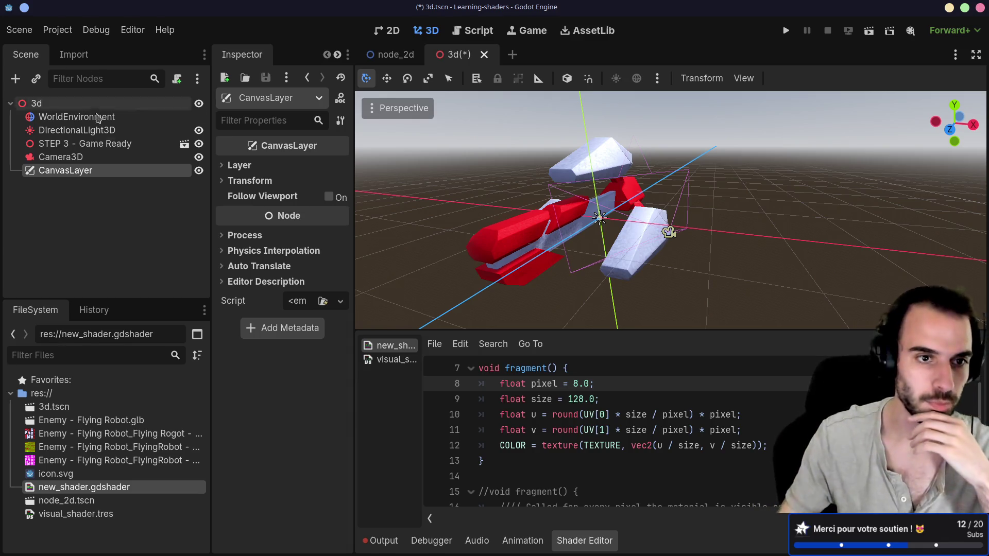
Add a ColorRect as a child of the CanvasLayer.
{"action": "double_click", "coordinate": [91, 171]}
{"action": "key", "text": "Return"}
{"action": "key", "text": "ctrl+a"}
{"action": "type", "text": "ca"}
{"action": "key", "text": "BackSpace"}
{"action": "key", "text": "BackSpace"}
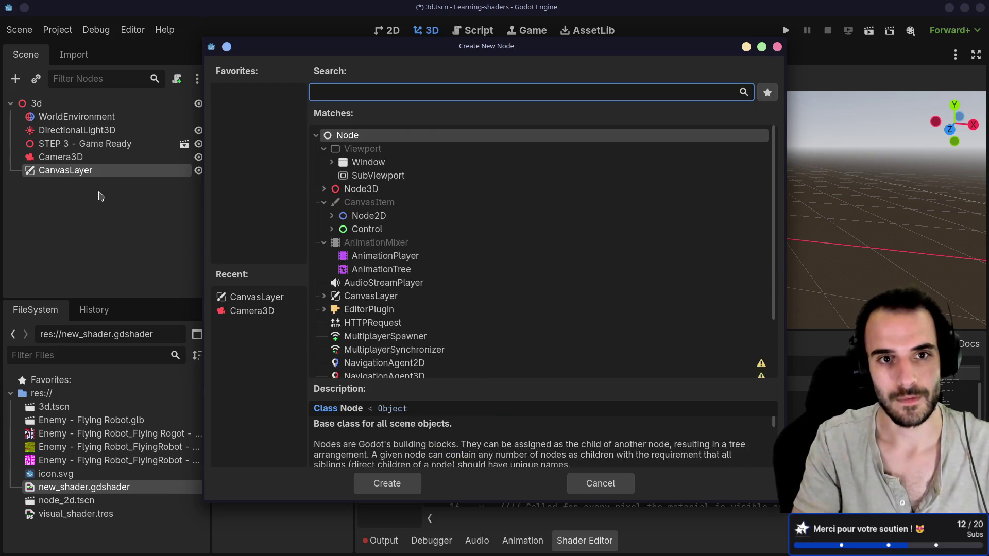
{"action": "type", "text": "color"}
{"action": "key", "text": "Return"}
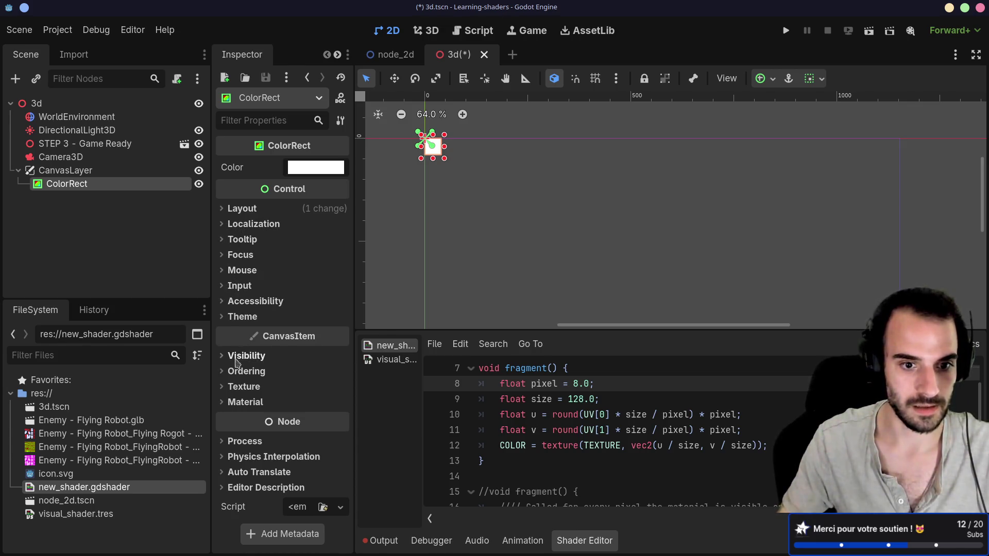
{"action": "left_click", "coordinate": [244, 402]}
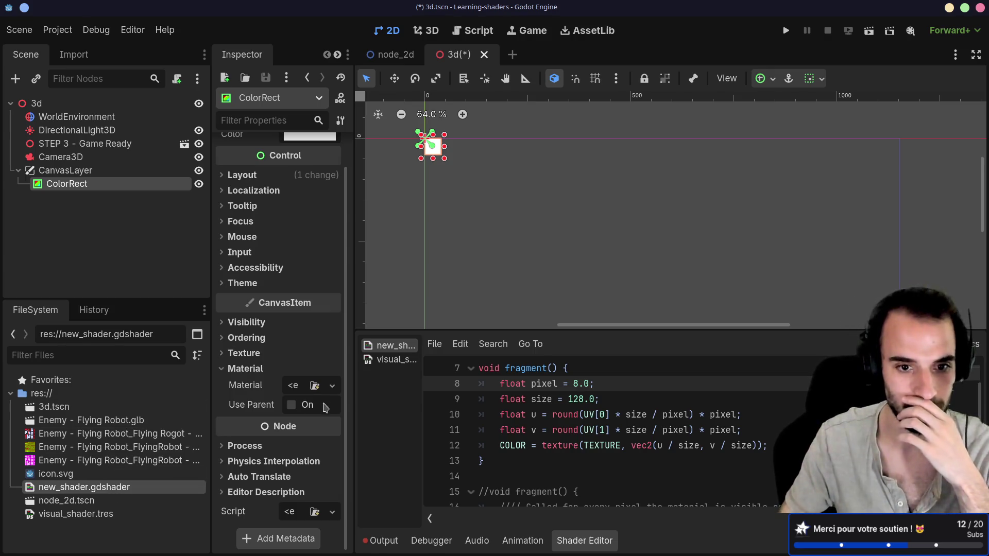
Try quick-loading an existing material for the ColorRect, finding no material files available.
{"action": "left_click", "coordinate": [314, 385]}
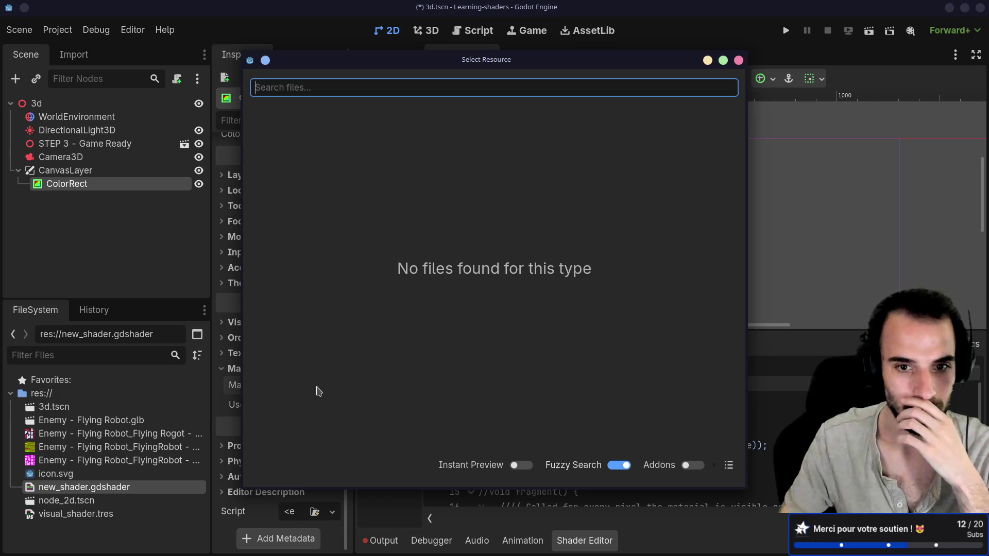
{"action": "left_click", "coordinate": [739, 60]}
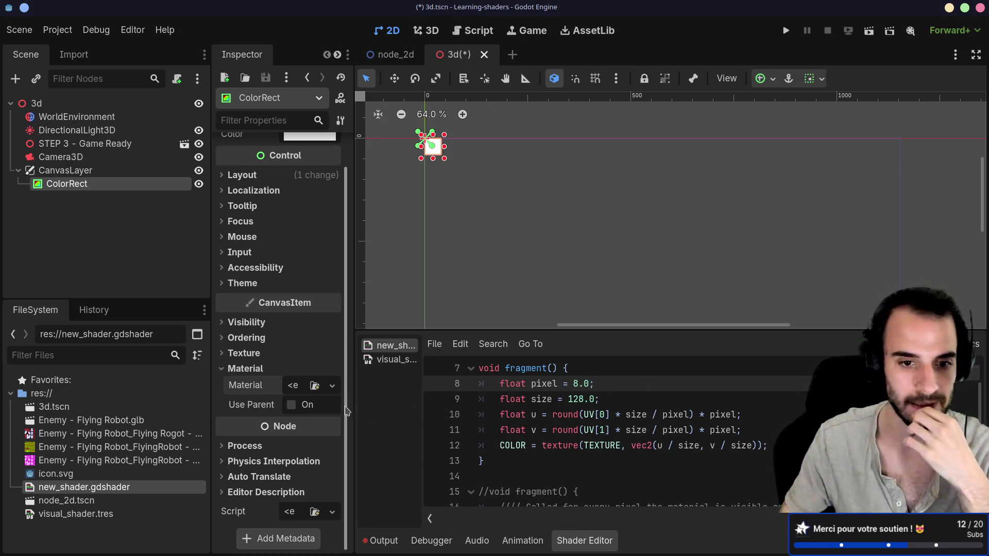
{"action": "left_click", "coordinate": [333, 387]}
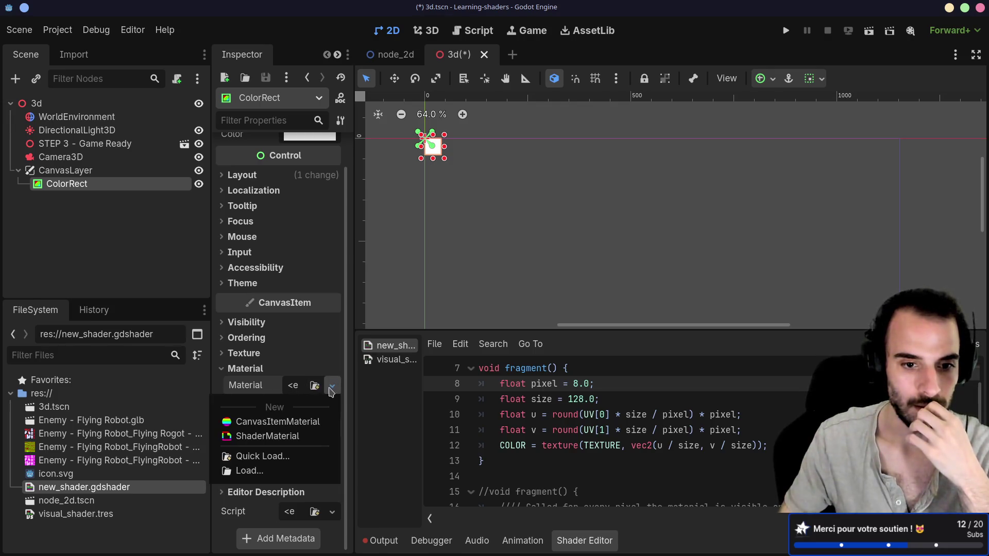
{"action": "left_click", "coordinate": [273, 456]}
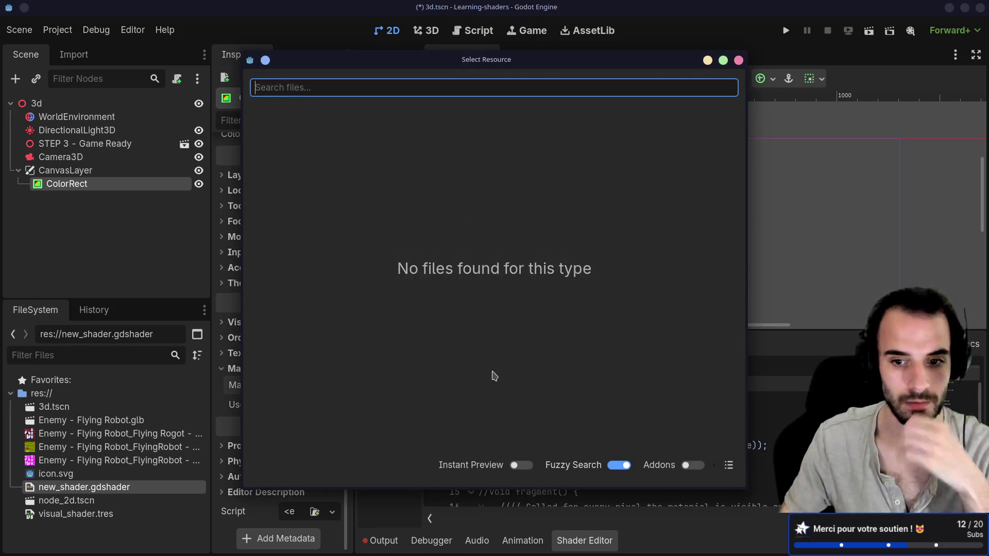
{"action": "key", "text": "Escape"}
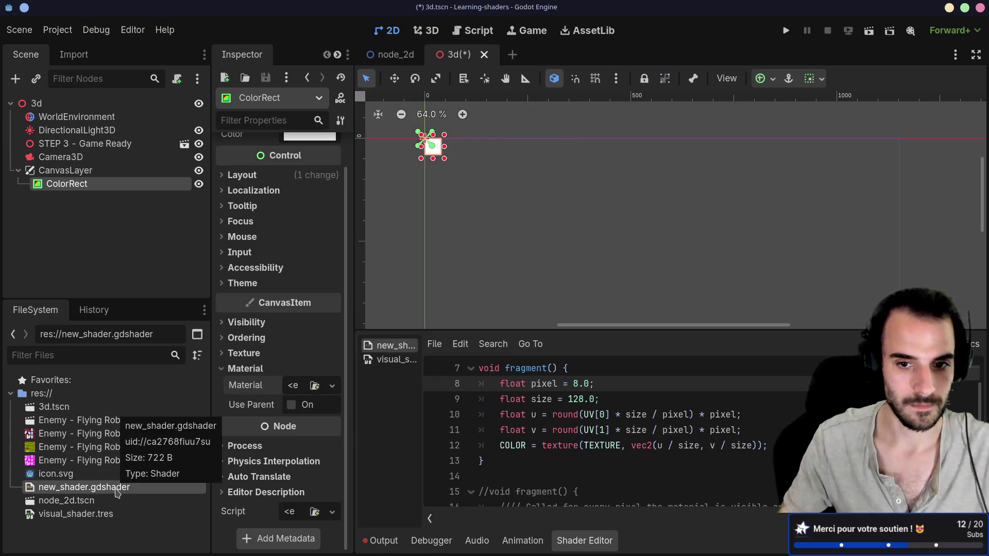
{"action": "scroll", "coordinate": [603, 398], "scroll_direction": "up", "scroll_amount": 3}
{"action": "scroll", "coordinate": [603, 397], "scroll_direction": "down", "scroll_amount": 3}
{"action": "left_click", "coordinate": [600, 392]}
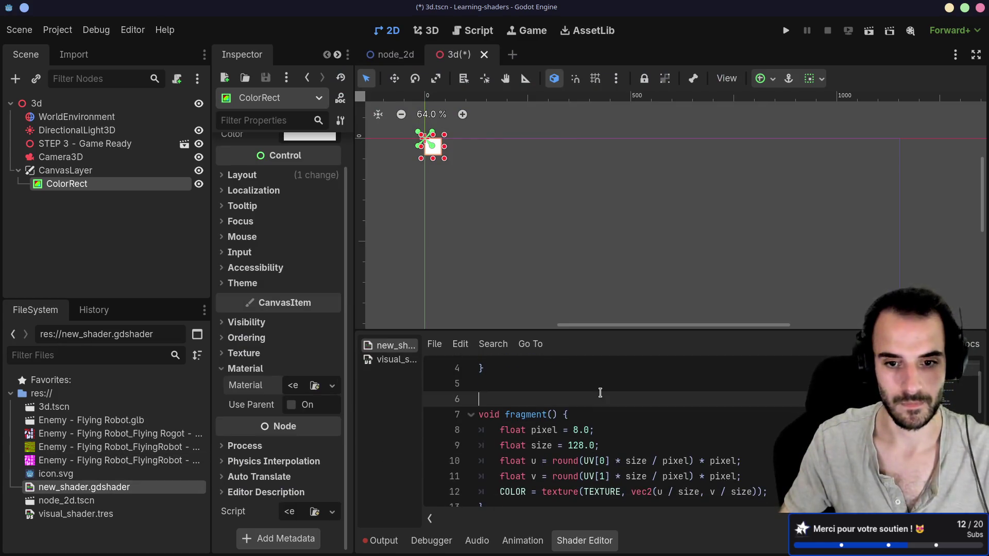
{"action": "key", "text": "ctrl+a"}
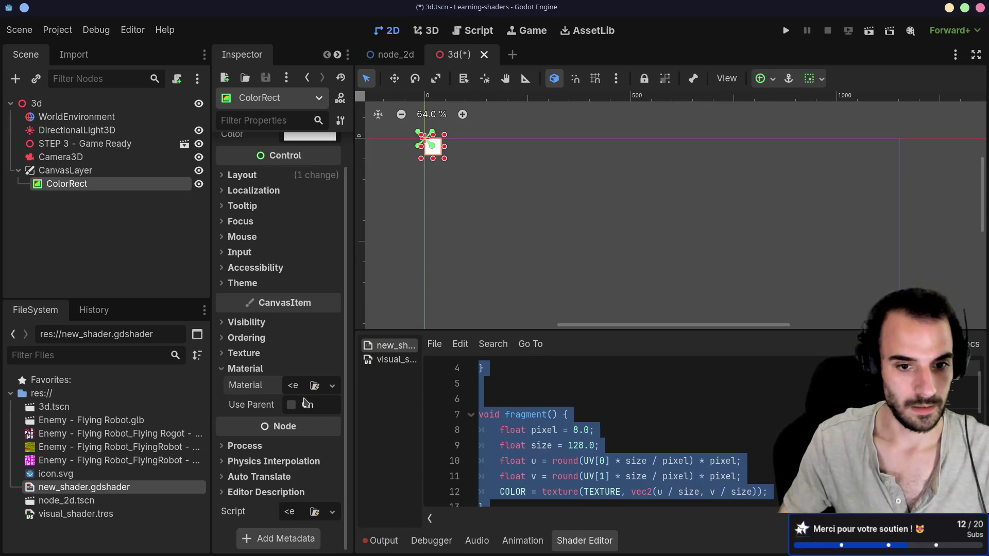
{"action": "left_click", "coordinate": [315, 386]}
{"action": "key", "text": "Escape"}
Assign a New ShaderMaterial to the ColorRect's Material property and expand it.
{"action": "left_click", "coordinate": [333, 385]}
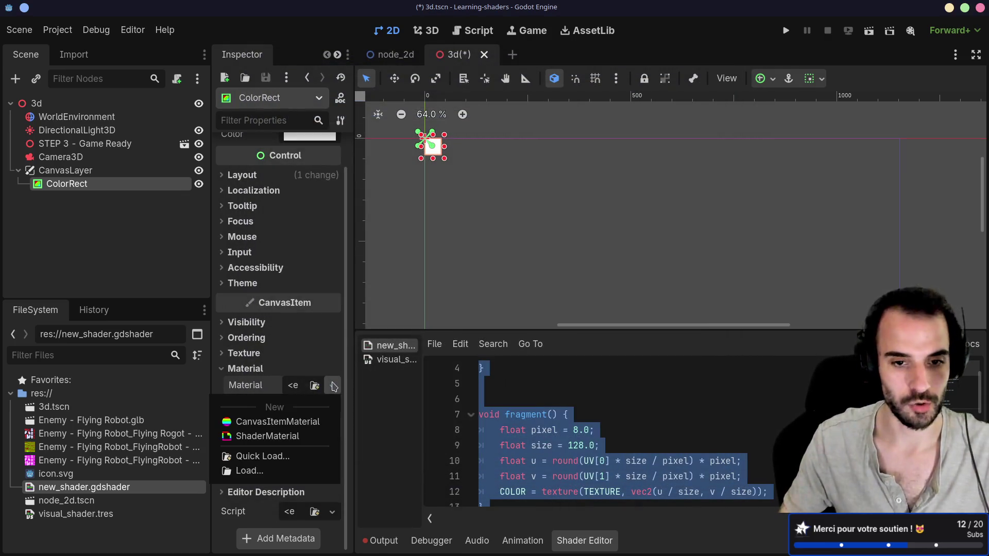
{"action": "left_click", "coordinate": [293, 423]}
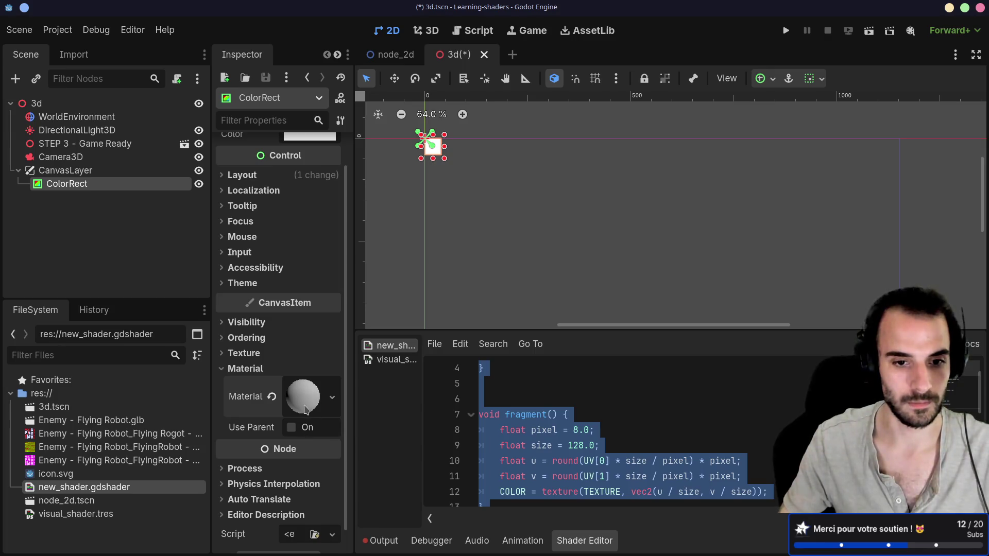
{"action": "left_click", "coordinate": [309, 409]}
{"action": "scroll", "coordinate": [310, 444], "scroll_direction": "down", "scroll_amount": 5}
{"action": "left_click", "coordinate": [329, 425]}
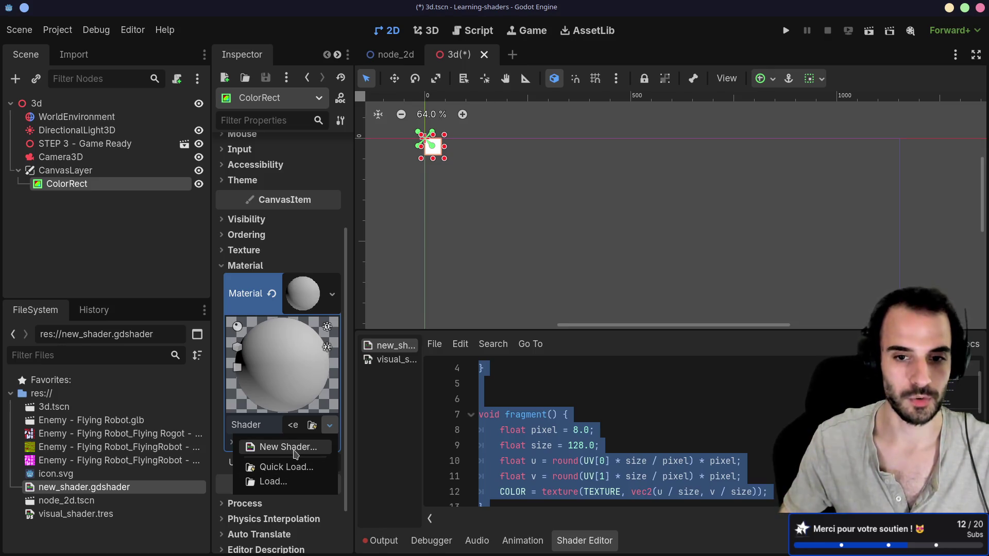
Scroll through the Godot post-processing docs for reference, then return to the editor.
{"action": "key", "text": "alt+Tab"}
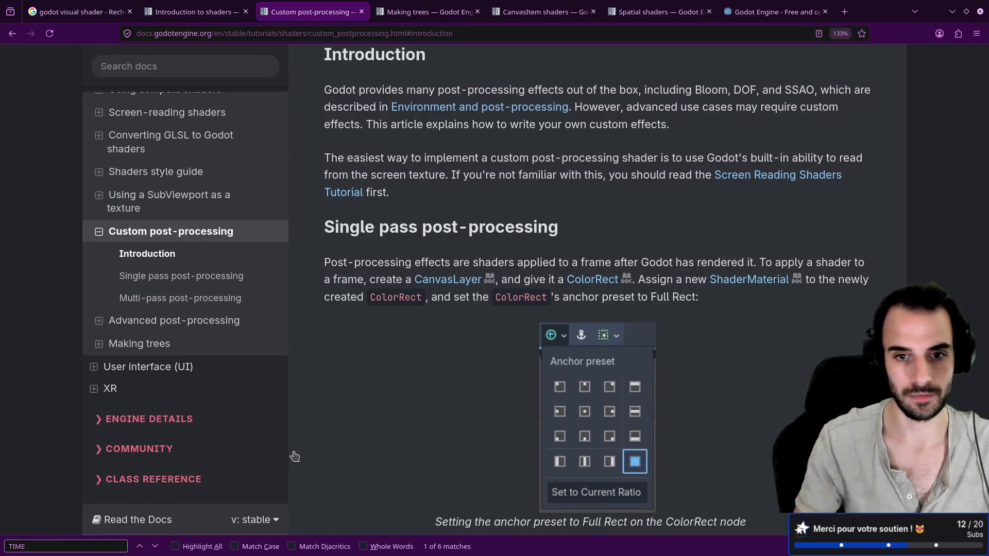
{"action": "scroll", "coordinate": [434, 336], "scroll_direction": "down", "scroll_amount": 8}
{"action": "scroll", "coordinate": [434, 335], "scroll_direction": "down", "scroll_amount": 12}
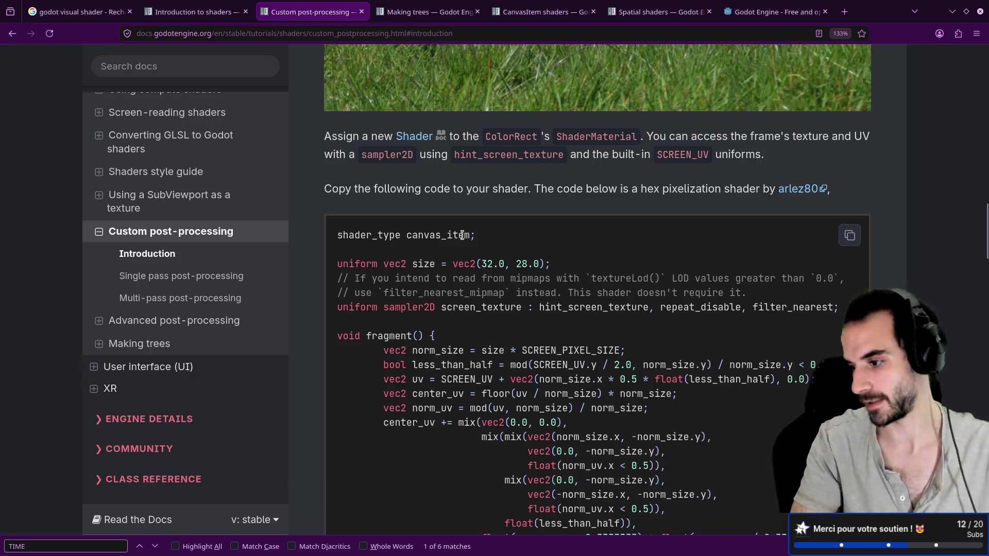
{"action": "key", "text": "alt+Tab"}
{"action": "key", "text": "alt+Tab"}
{"action": "key", "text": "alt+shift+Tab"}
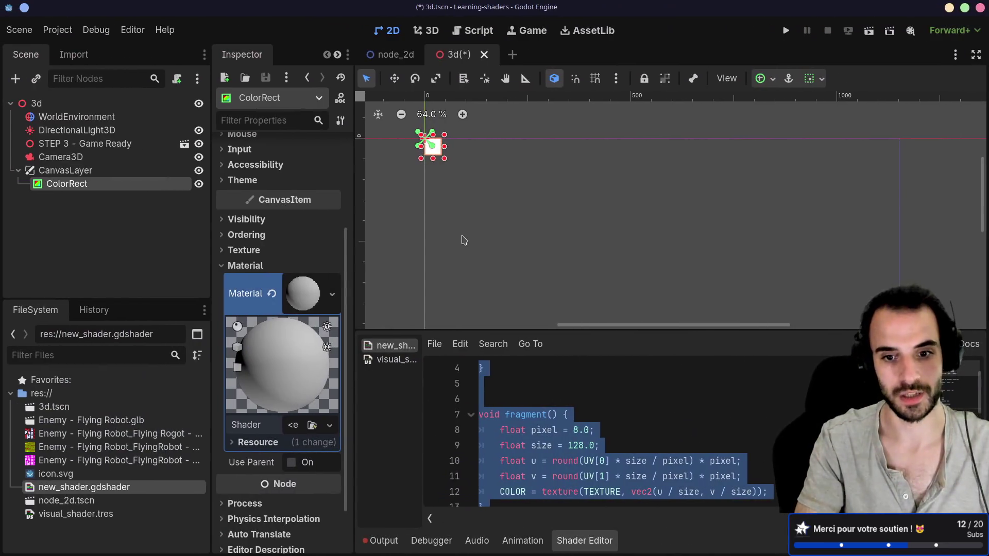
Create a Canvas Item code shader named 3d.gdshader for the material.
{"action": "left_click", "coordinate": [329, 426]}
{"action": "left_click", "coordinate": [287, 447]}
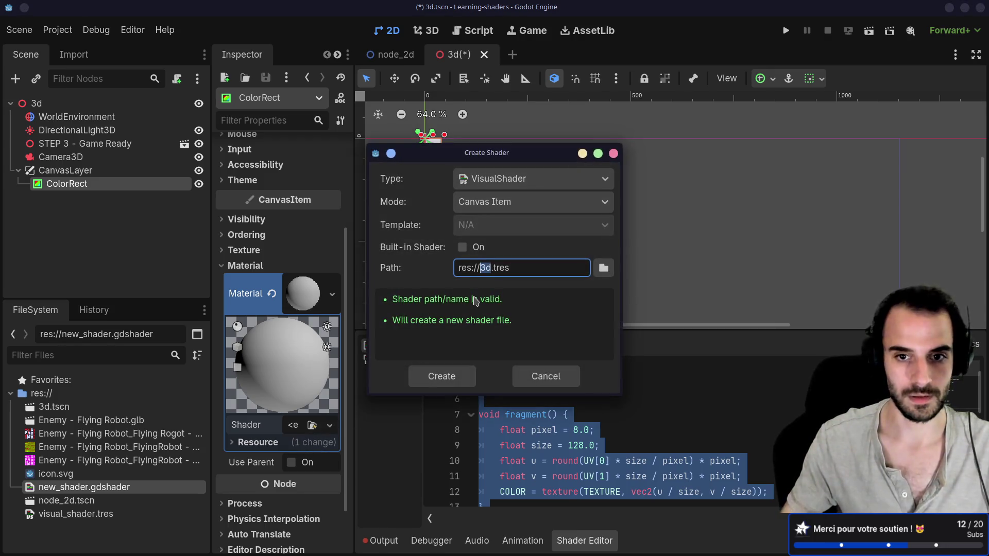
{"action": "left_click", "coordinate": [510, 180]}
{"action": "left_click", "coordinate": [503, 203]}
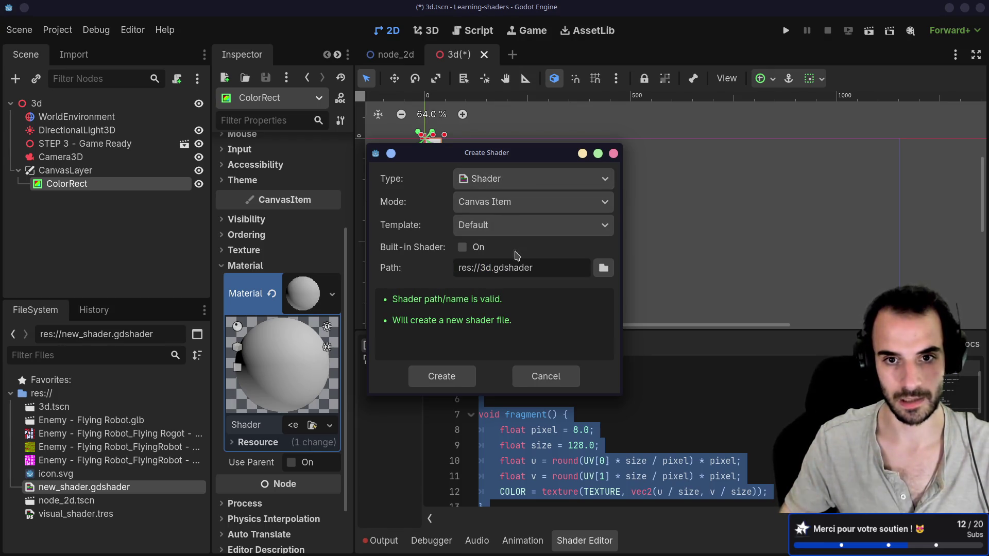
{"action": "left_click", "coordinate": [509, 209]}
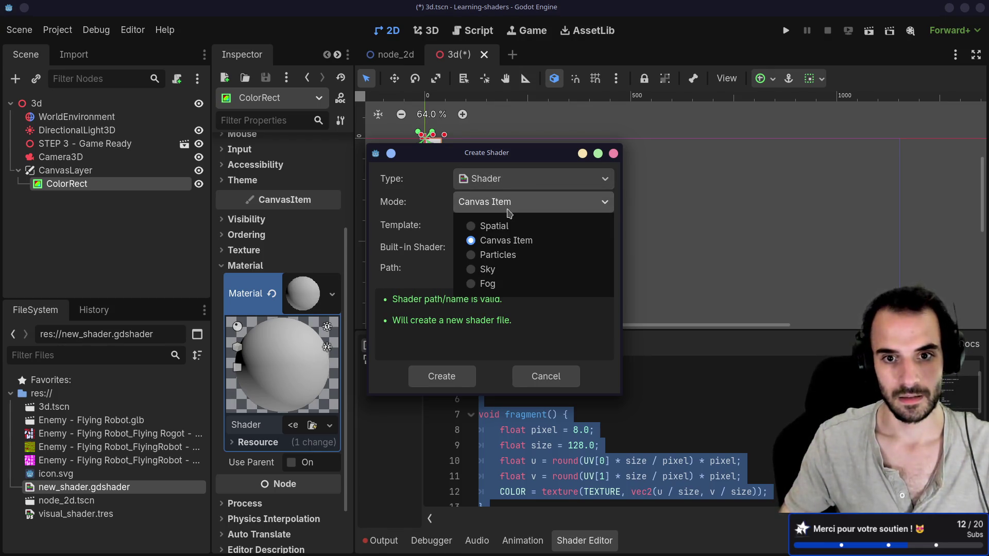
{"action": "left_click", "coordinate": [503, 241]}
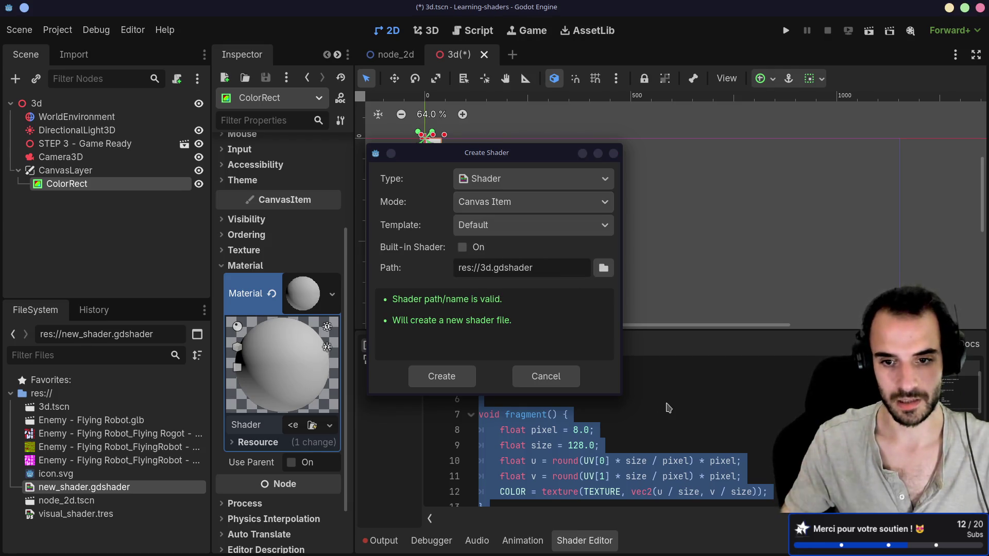
{"action": "left_click", "coordinate": [450, 380]}
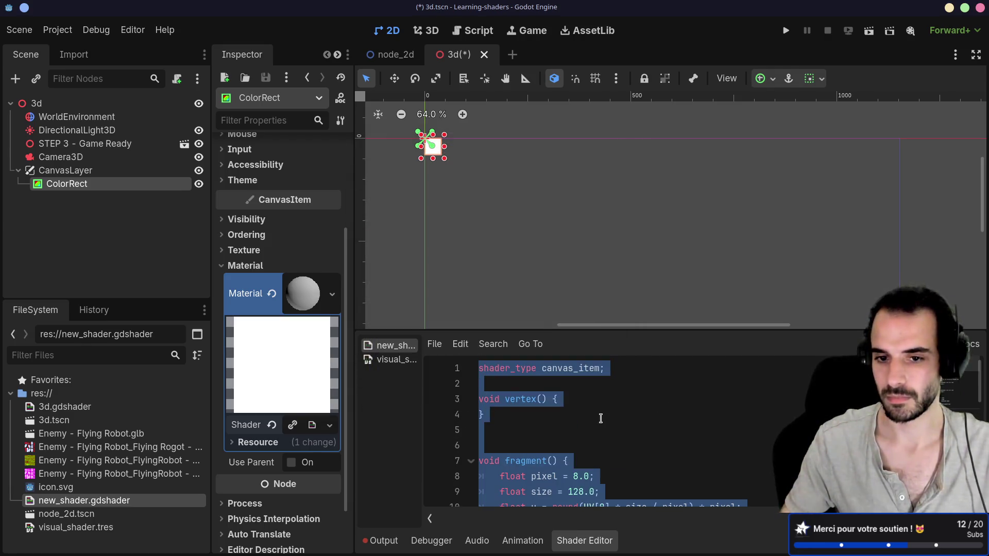
{"action": "scroll", "coordinate": [551, 420], "scroll_direction": "down", "scroll_amount": 2}
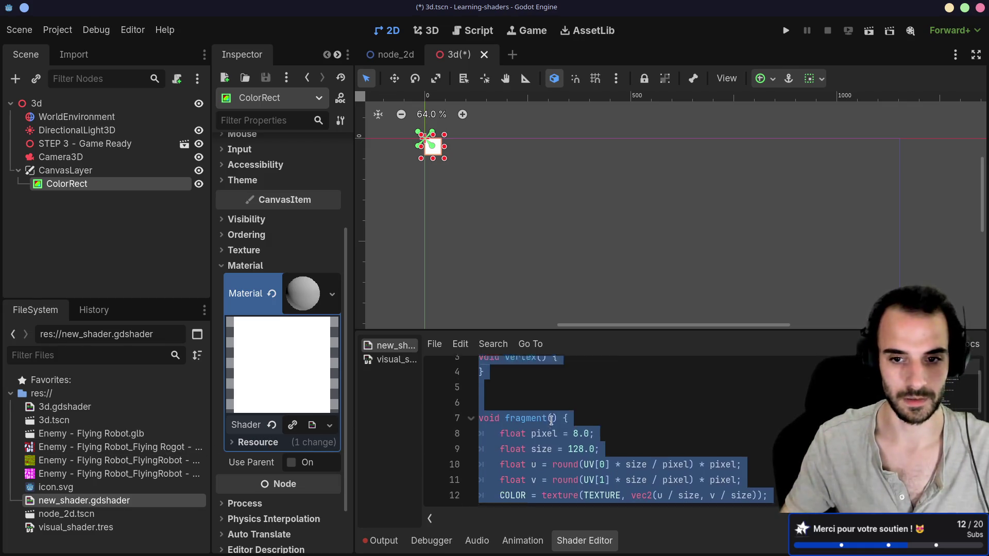
{"action": "scroll", "coordinate": [551, 420], "scroll_direction": "up", "scroll_amount": 2}
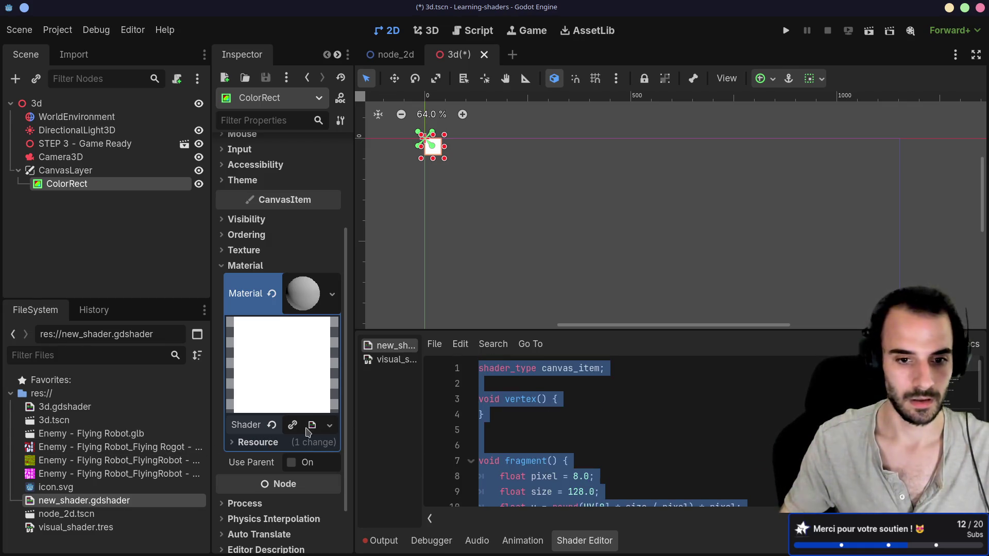
Clear that shader, quick-load new_shader.gdshader into the Shader slot, and save the scene.
{"action": "left_click", "coordinate": [271, 426]}
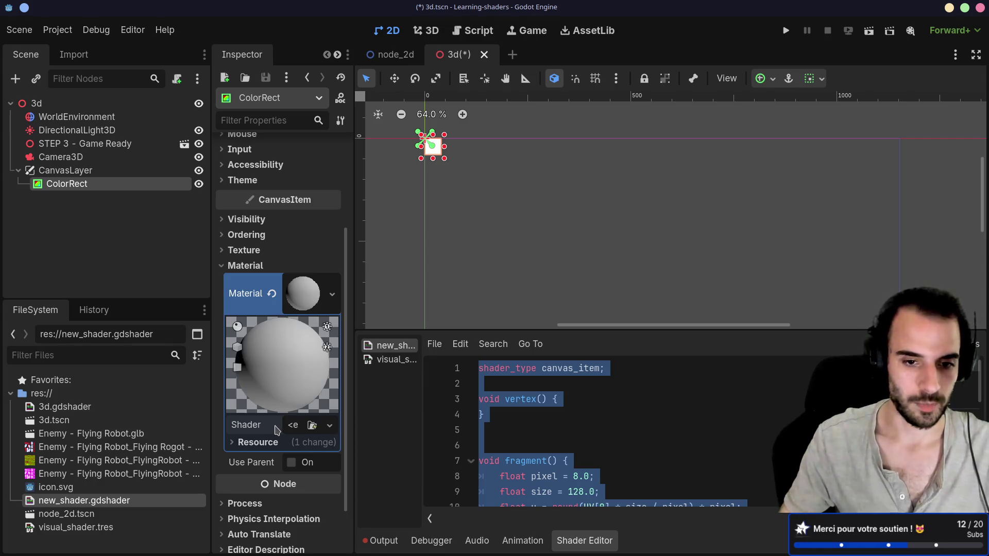
{"action": "left_click", "coordinate": [328, 427]}
{"action": "left_click", "coordinate": [287, 467]}
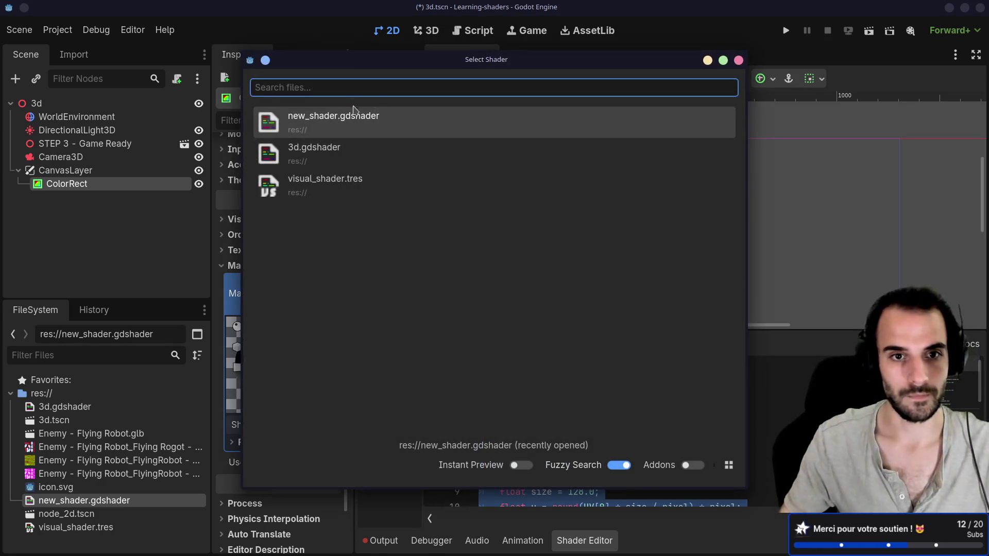
{"action": "double_click", "coordinate": [340, 128]}
{"action": "right_click", "coordinate": [335, 128]}
{"action": "left_click", "coordinate": [557, 225]}
{"action": "key", "text": "ctrl+s"}
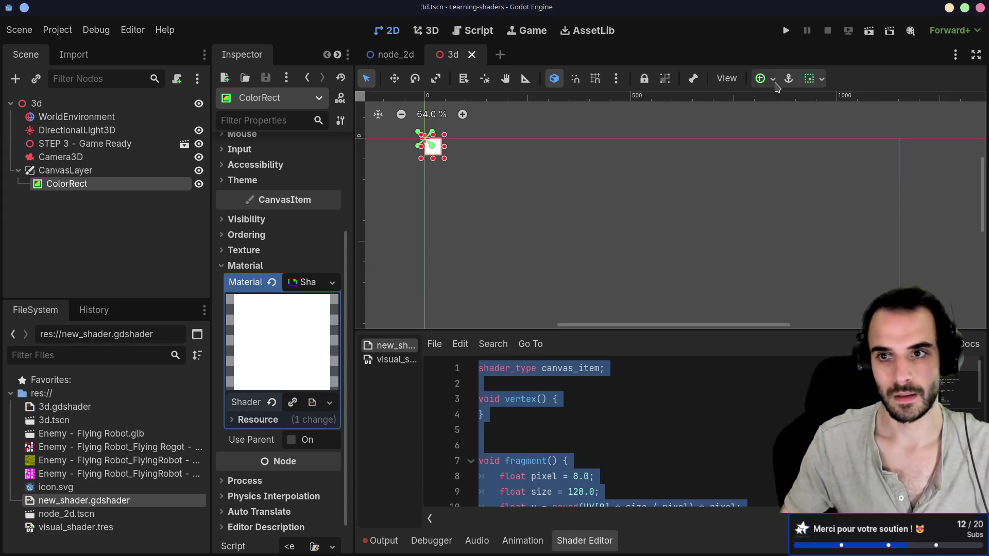
{"action": "left_click", "coordinate": [819, 80]}
Apply the Full Rect anchor preset to the ColorRect so it covers the viewport, and save.
{"action": "left_click", "coordinate": [887, 126]}
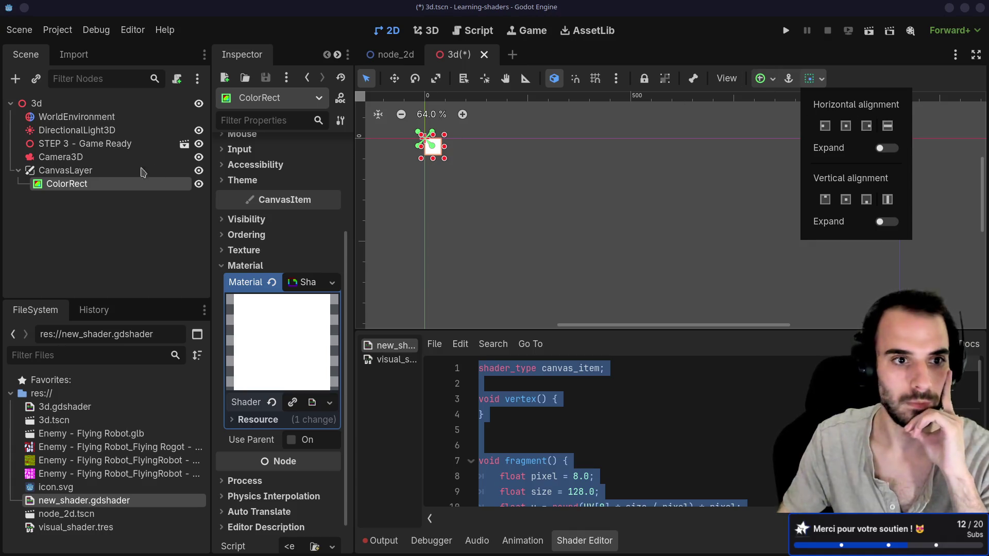
{"action": "left_click", "coordinate": [88, 171]}
{"action": "left_click", "coordinate": [89, 183]}
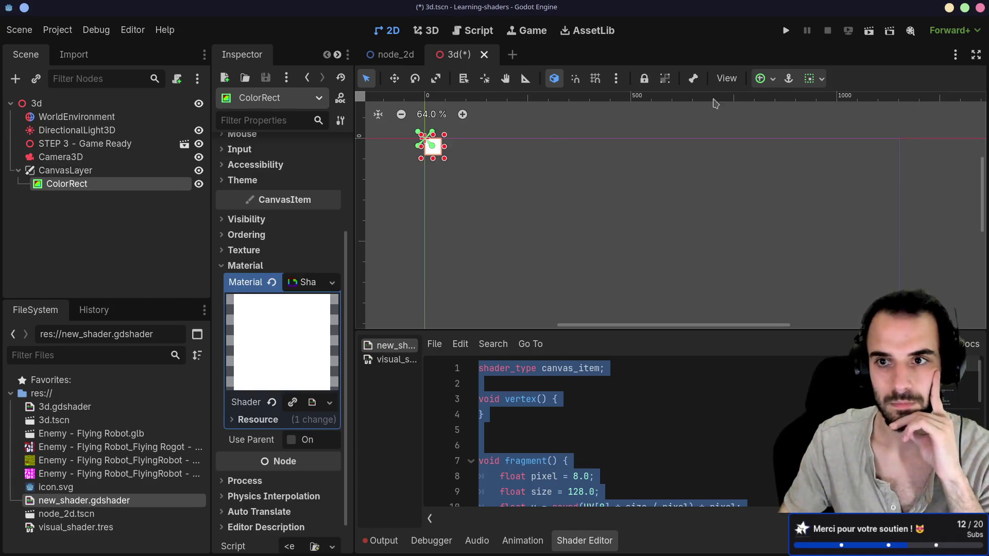
{"action": "left_click", "coordinate": [763, 79]}
{"action": "left_click", "coordinate": [834, 184]}
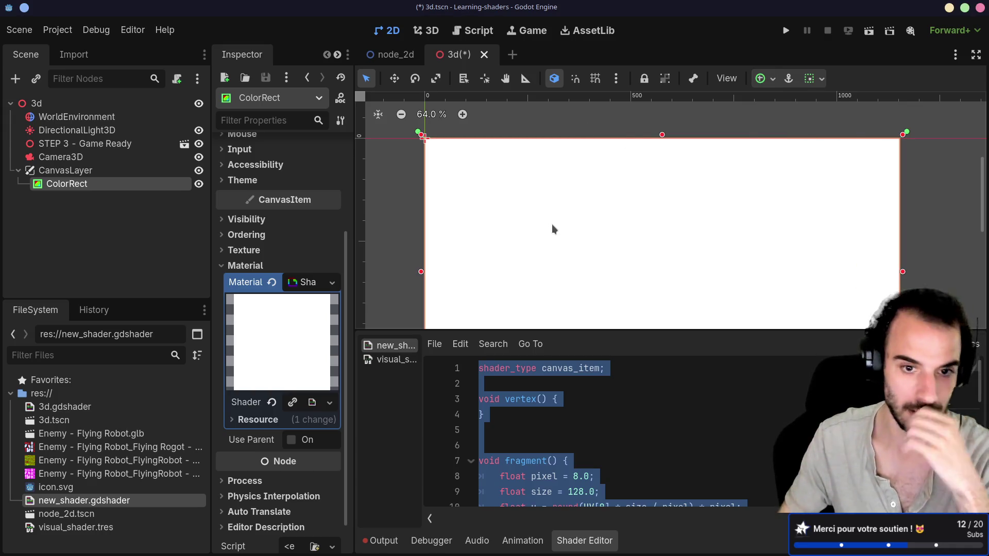
{"action": "left_click", "coordinate": [611, 392]}
{"action": "scroll", "coordinate": [611, 392], "scroll_direction": "down", "scroll_amount": 1}
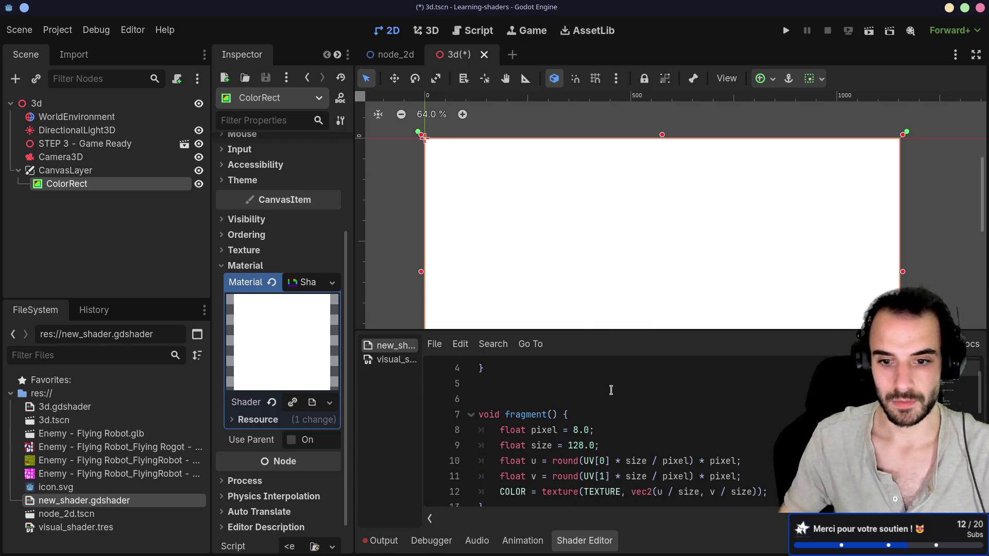
{"action": "key", "text": "ctrl+s"}
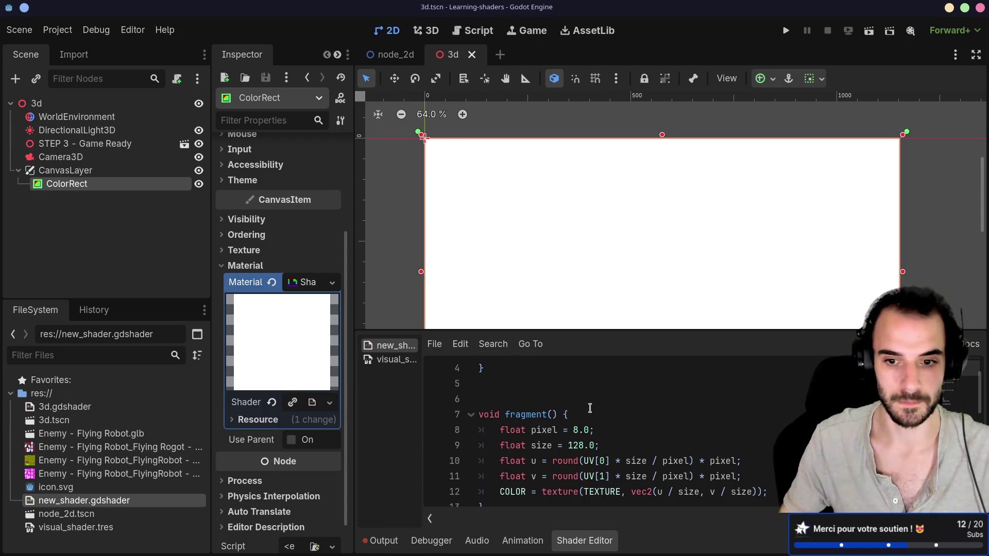
{"action": "scroll", "coordinate": [642, 446], "scroll_direction": "down", "scroll_amount": 2}
{"action": "scroll", "coordinate": [643, 445], "scroll_direction": "up", "scroll_amount": 2}
{"action": "left_click", "coordinate": [614, 446]}
{"action": "key", "text": "Return"}
{"action": "type", "text": "T"}
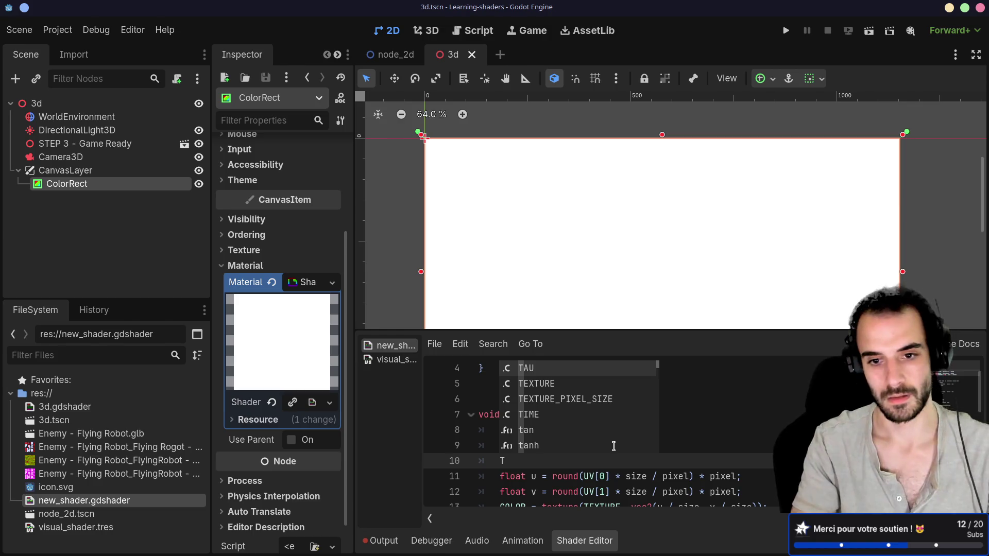
{"action": "key", "text": "Down"}
{"action": "key", "text": "Down"}
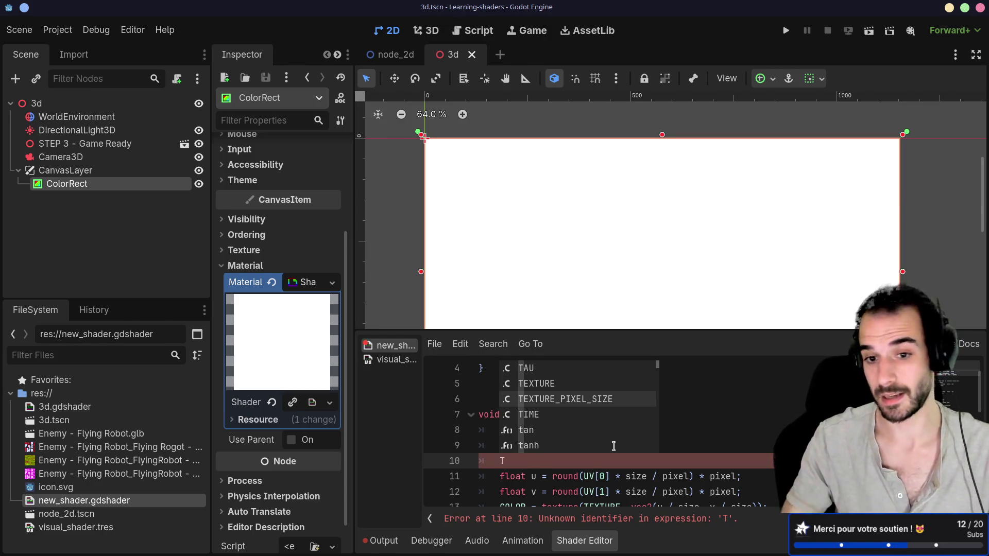
{"action": "key", "text": "Return"}
{"action": "left_click_drag", "start_coordinate": [612, 461], "coordinate": [536, 459]}
{"action": "key", "text": "BackSpace"}
{"action": "type", "text": "."}
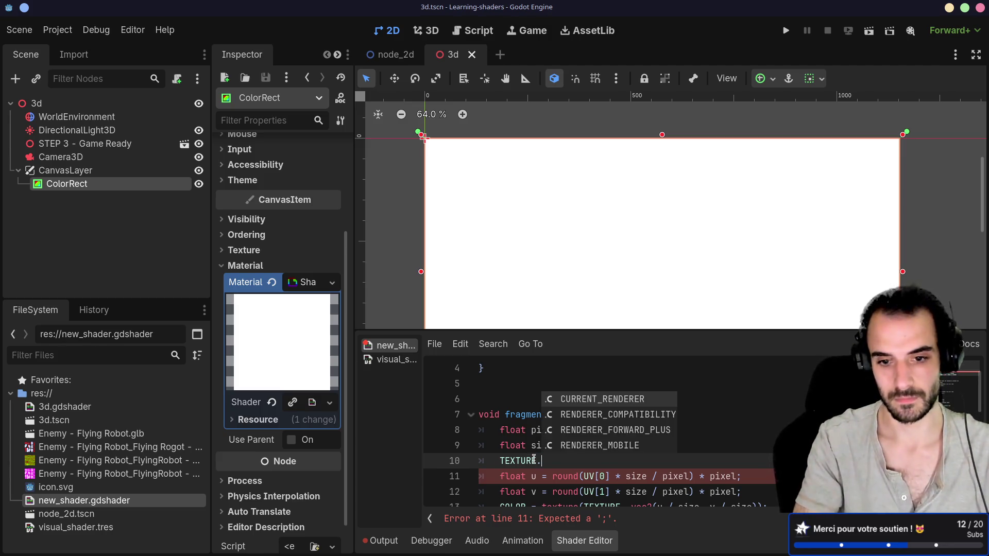
{"action": "key", "text": "BackSpace"}
{"action": "key", "text": "BackSpace"}
{"action": "key", "text": "BackSpace"}
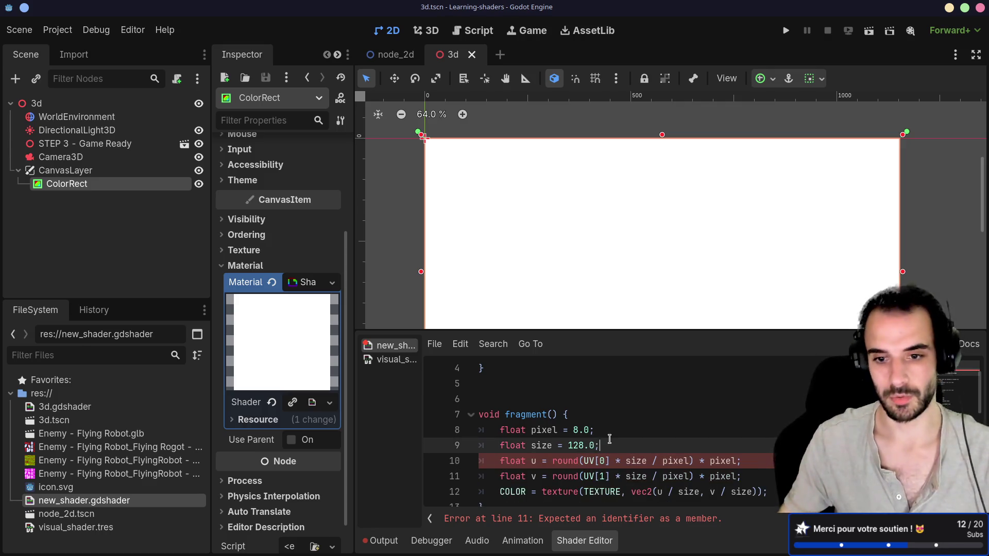
{"action": "left_click", "coordinate": [51, 32]}
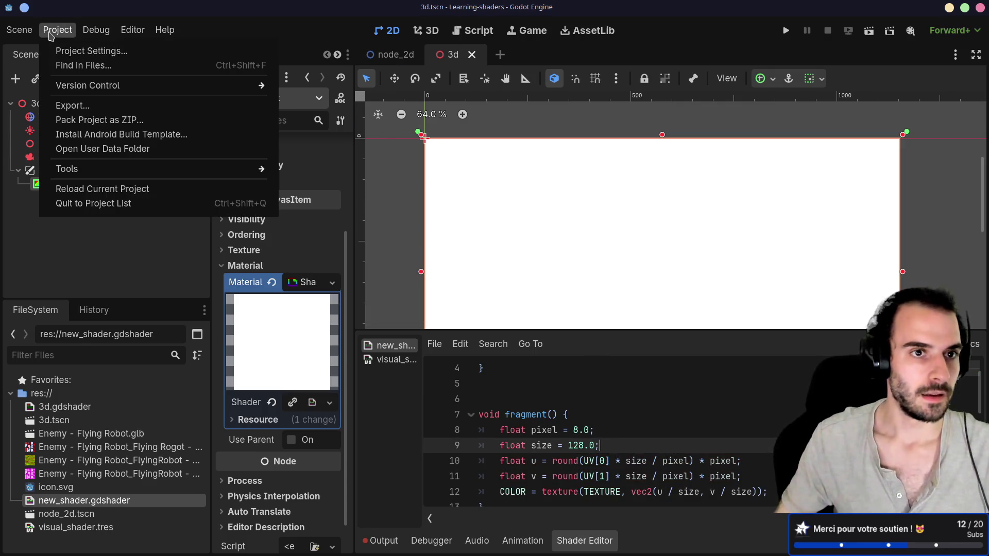
Check Viewport Width 1152 under Display > Window in Project Settings, then close the dialog.
{"action": "left_click", "coordinate": [60, 51]}
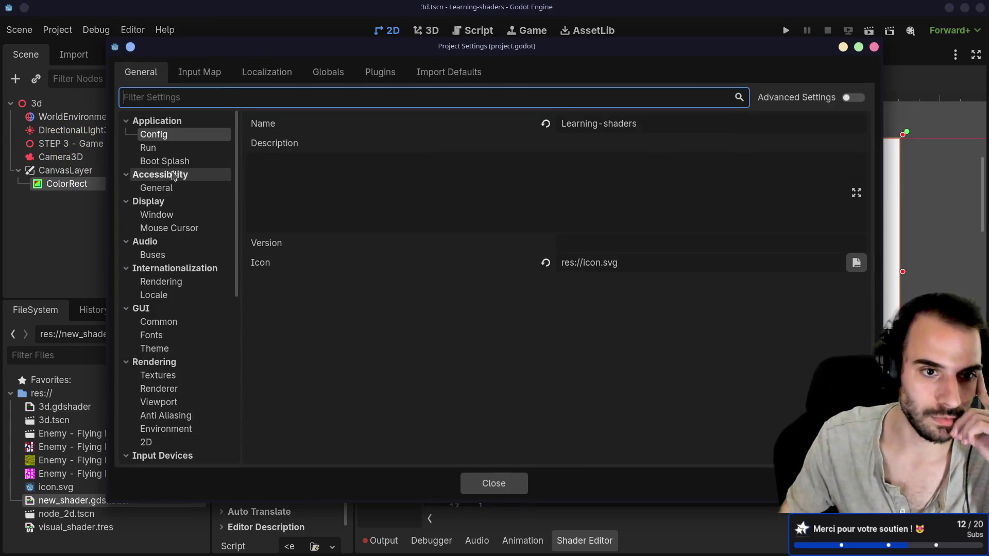
{"action": "scroll", "coordinate": [176, 201], "scroll_direction": "down", "scroll_amount": 5}
{"action": "scroll", "coordinate": [177, 204], "scroll_direction": "down", "scroll_amount": 3}
{"action": "scroll", "coordinate": [178, 206], "scroll_direction": "up", "scroll_amount": 6}
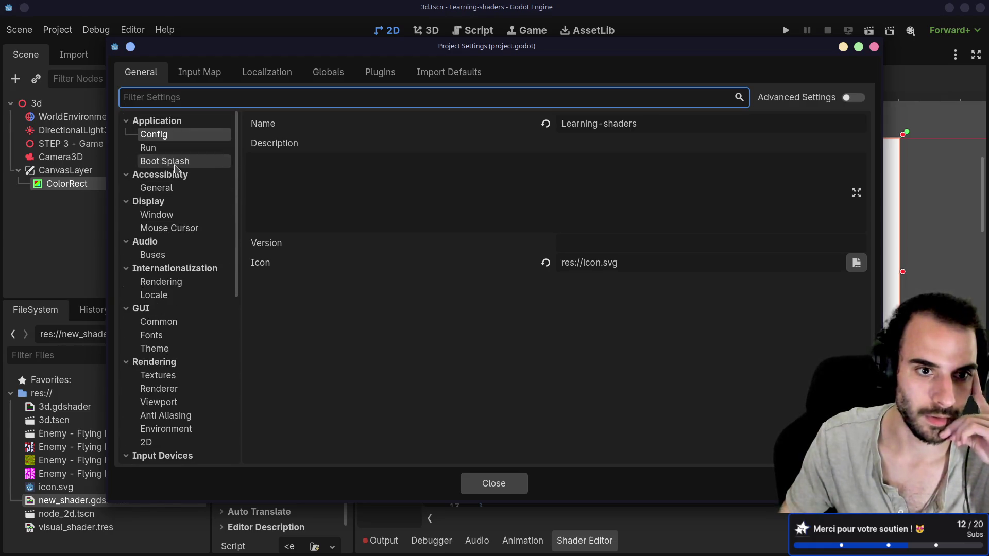
{"action": "left_click", "coordinate": [174, 218]}
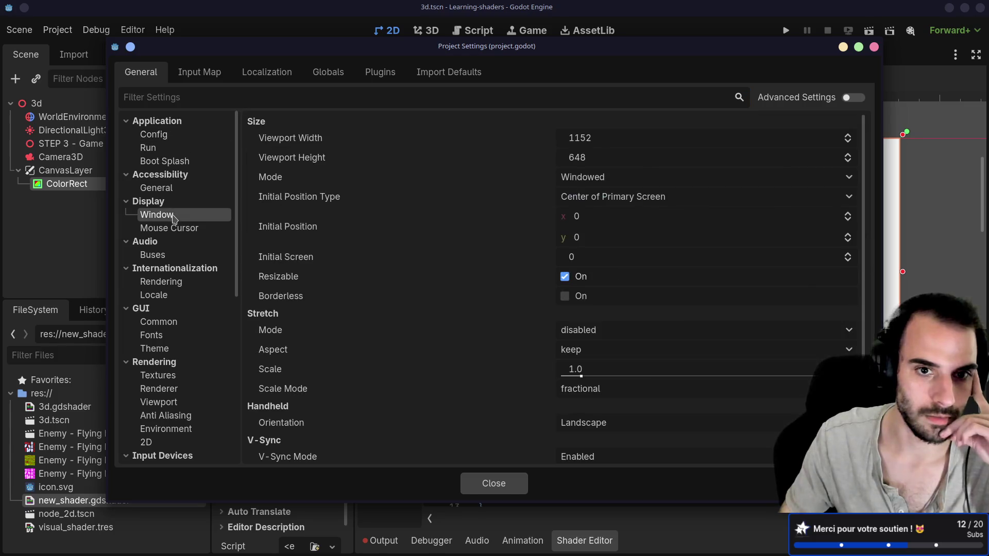
{"action": "left_click", "coordinate": [608, 142]}
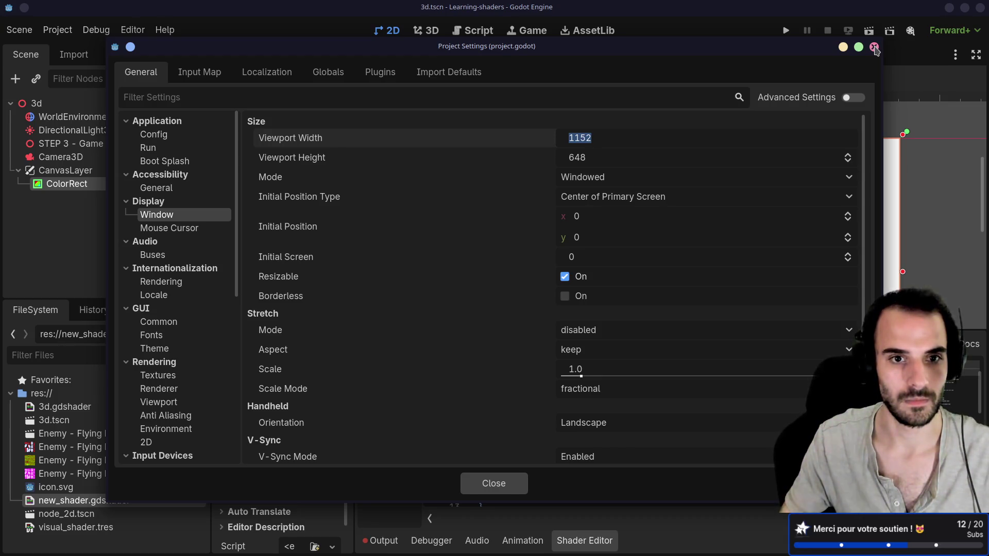
{"action": "left_click", "coordinate": [875, 47]}
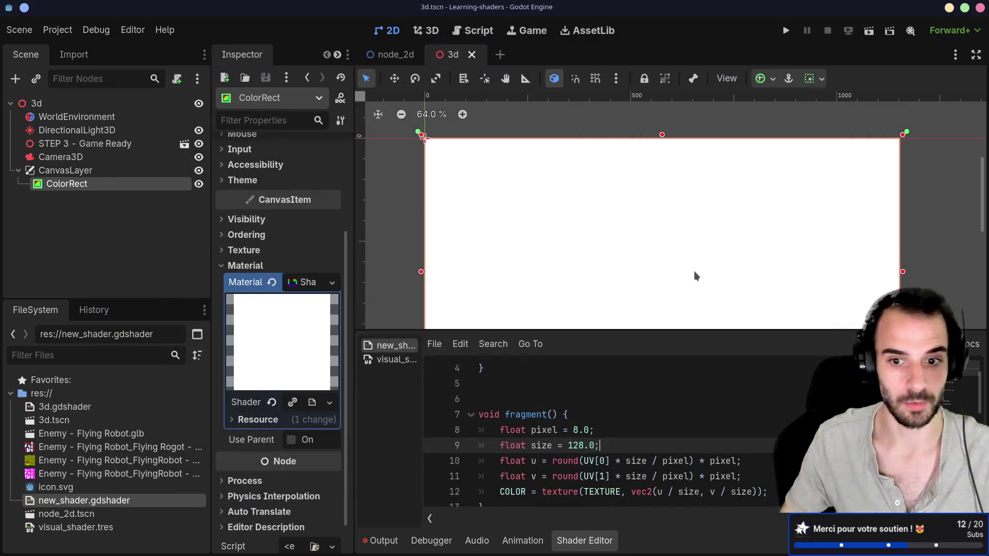
Change line 9's size value from 128.0 to 1152.0.
{"action": "left_click_drag", "start_coordinate": [568, 445], "coordinate": [596, 446]}
{"action": "type", "text": "1152"}
{"action": "key", "text": "End"}
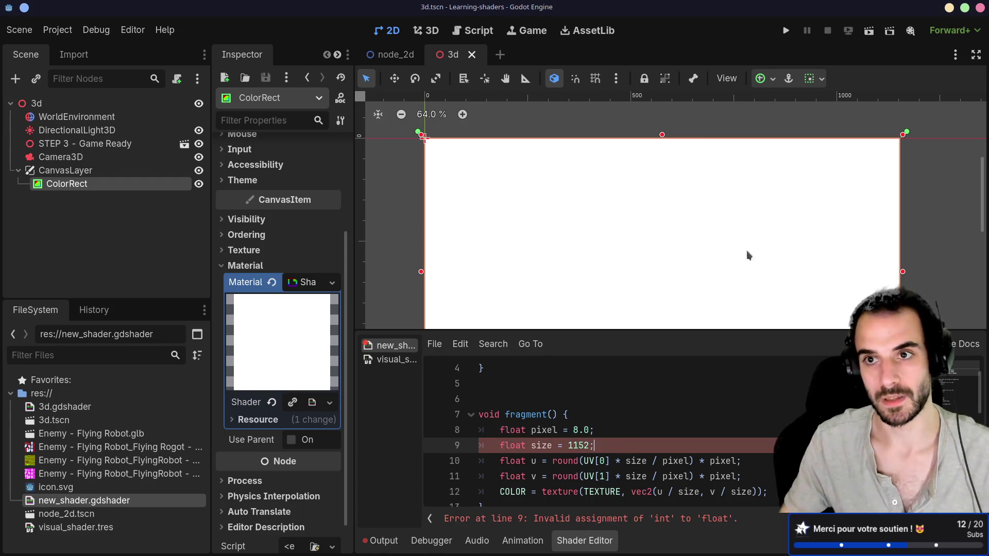
{"action": "left_click", "coordinate": [588, 446]}
{"action": "type", "text": ".0"}
Test-run the current scene, close the game window, and switch to the docs.
{"action": "left_click", "coordinate": [77, 170]}
{"action": "left_click", "coordinate": [100, 186]}
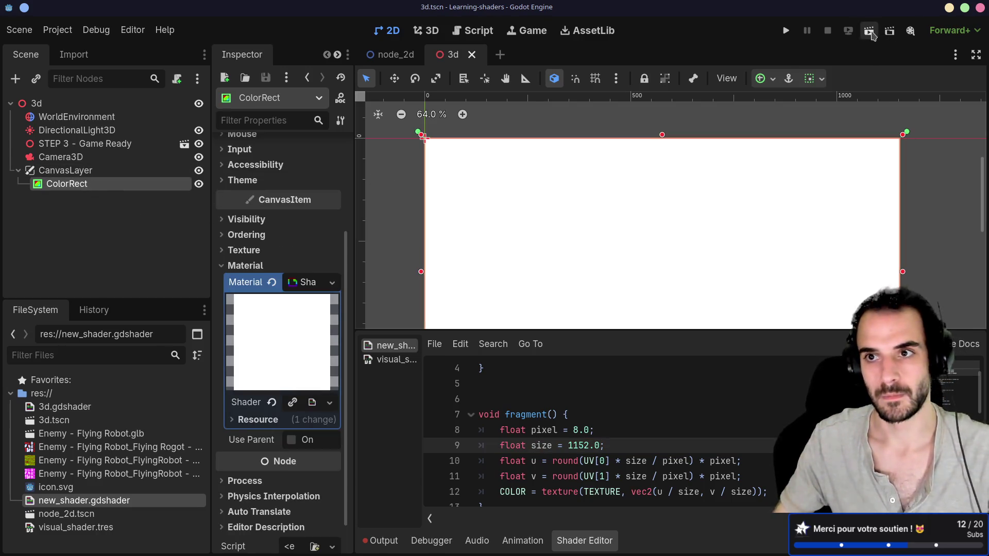
{"action": "left_click", "coordinate": [870, 32]}
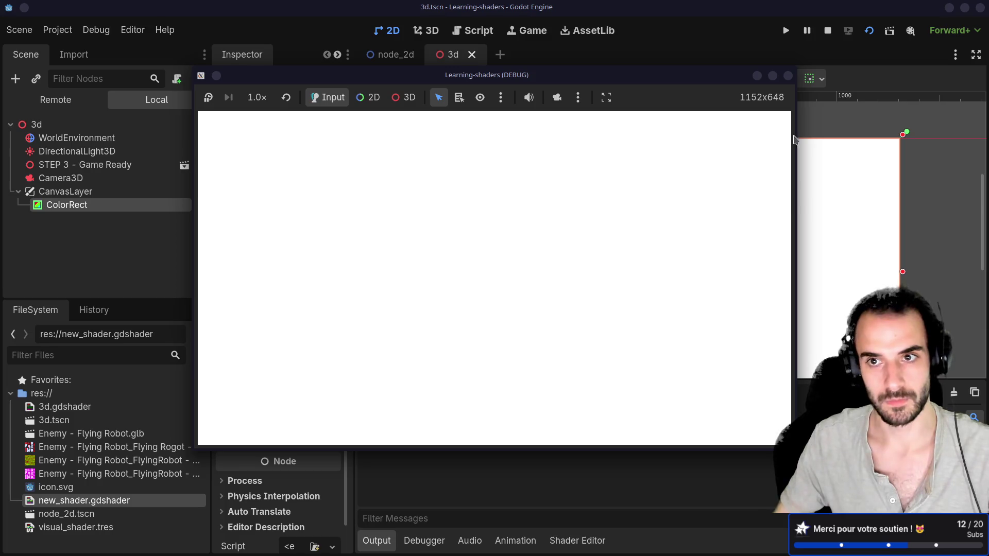
{"action": "left_click", "coordinate": [788, 76]}
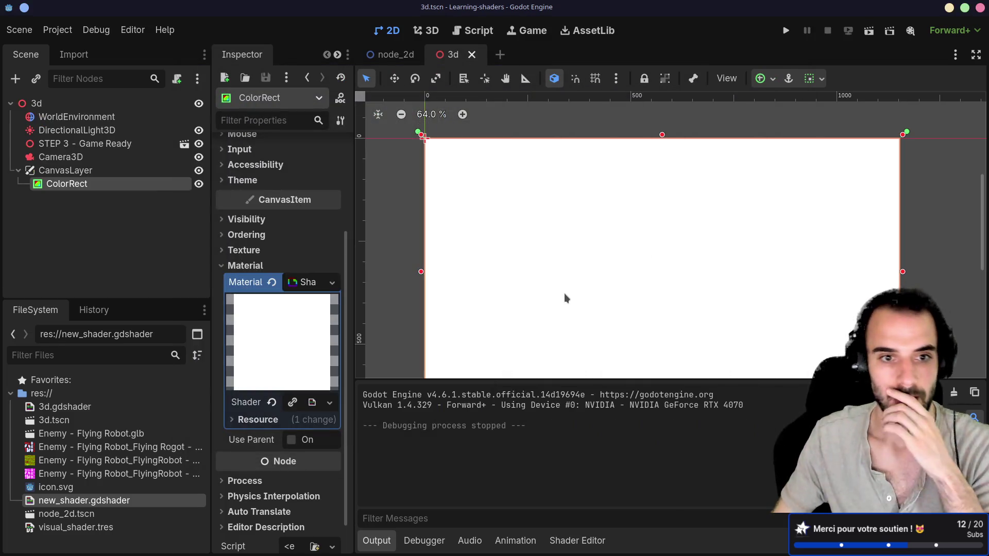
{"action": "scroll", "coordinate": [564, 292], "scroll_direction": "down", "scroll_amount": 1}
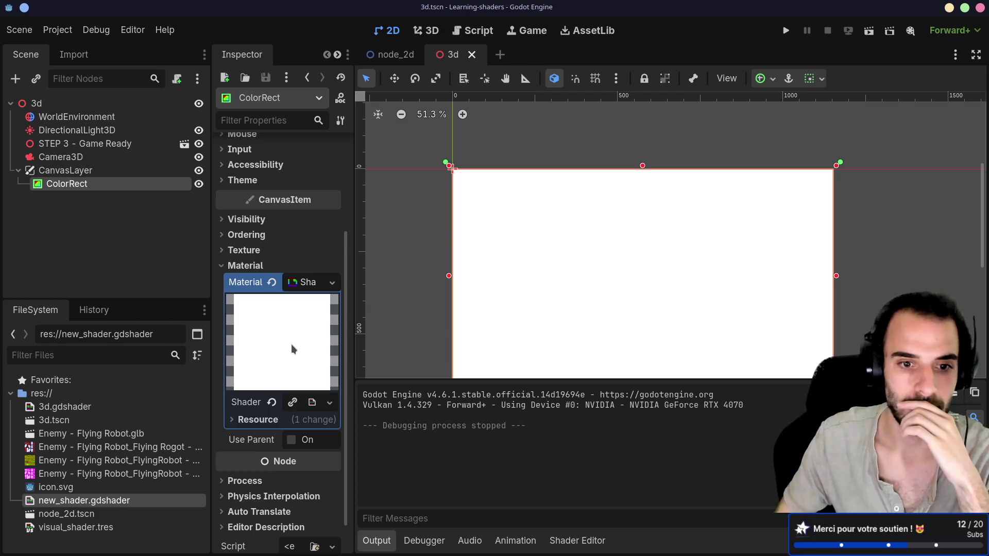
{"action": "key", "text": "alt+Tab"}
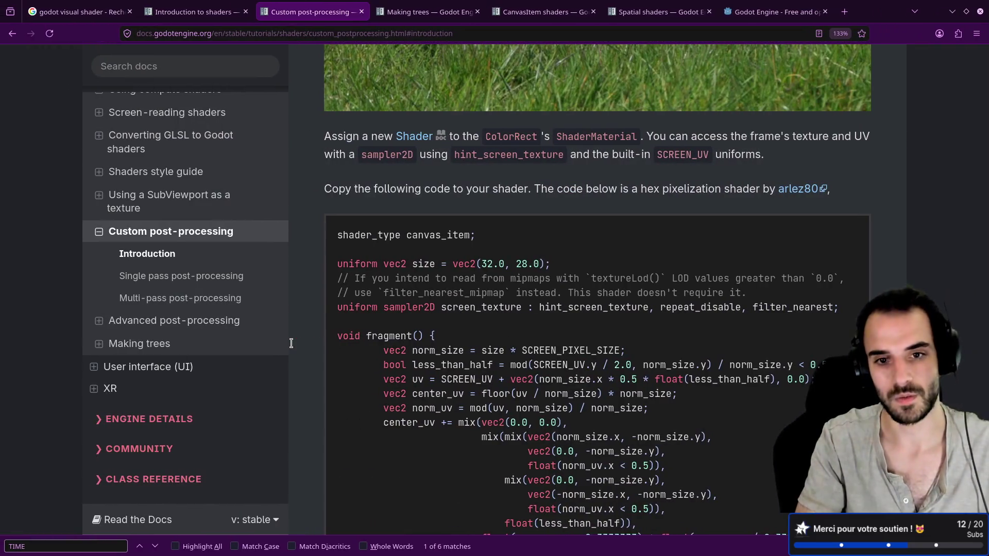
Scroll through the Custom post-processing page to the hex pixelization shader example.
{"action": "scroll", "coordinate": [435, 302], "scroll_direction": "up", "scroll_amount": 10}
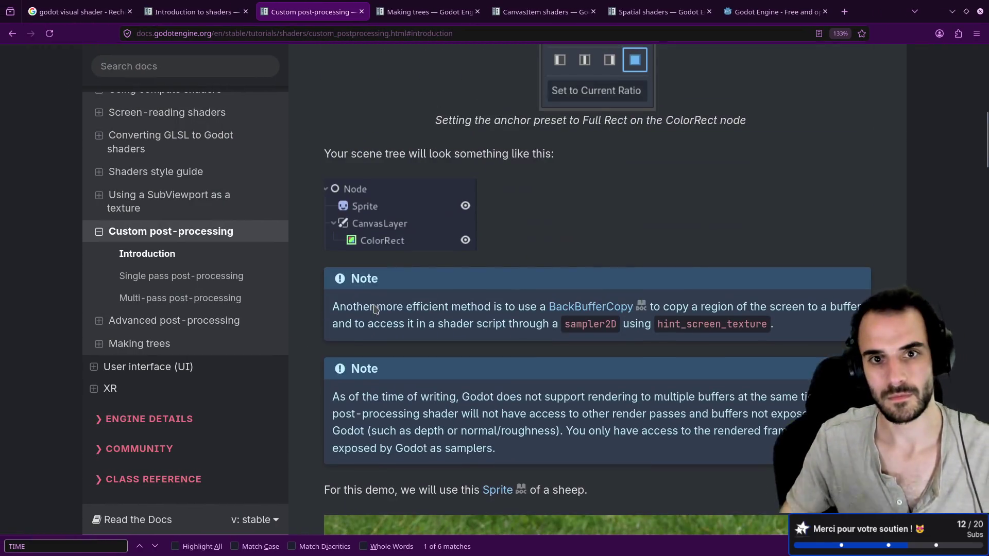
{"action": "scroll", "coordinate": [405, 273], "scroll_direction": "up", "scroll_amount": 3}
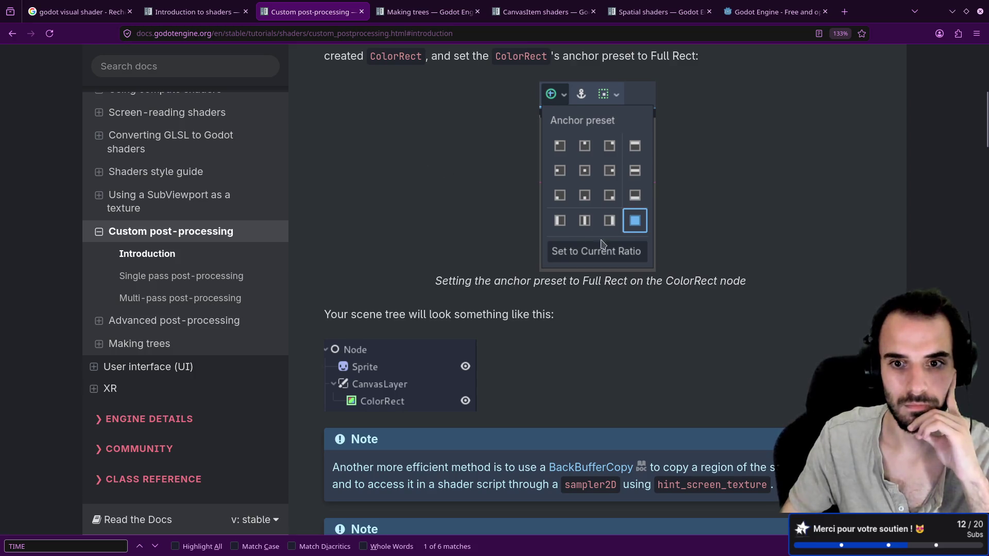
{"action": "scroll", "coordinate": [631, 242], "scroll_direction": "up", "scroll_amount": 5}
{"action": "scroll", "coordinate": [605, 329], "scroll_direction": "down", "scroll_amount": 7}
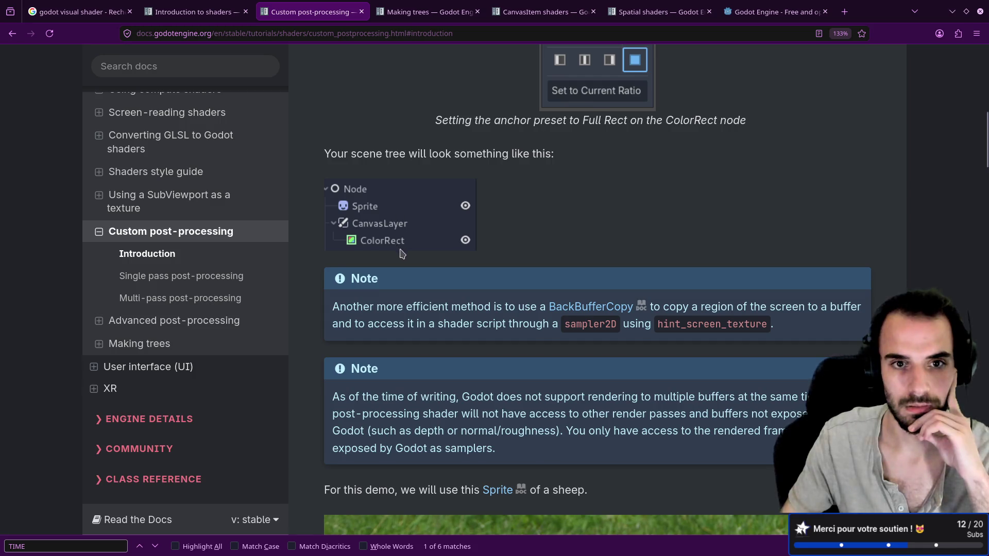
{"action": "scroll", "coordinate": [398, 263], "scroll_direction": "up", "scroll_amount": 3}
{"action": "scroll", "coordinate": [399, 311], "scroll_direction": "down", "scroll_amount": 8}
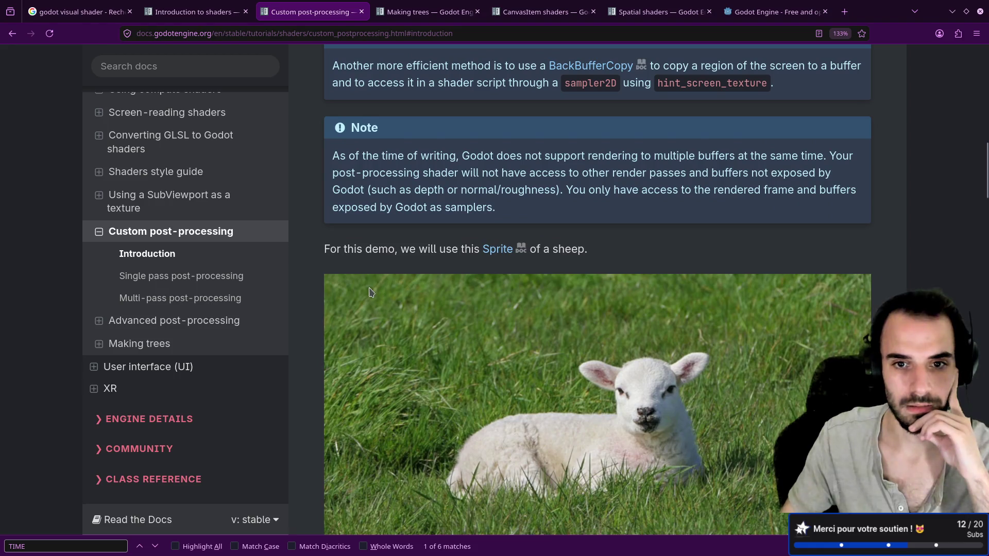
{"action": "scroll", "coordinate": [370, 292], "scroll_direction": "down", "scroll_amount": 8}
{"action": "scroll", "coordinate": [371, 292], "scroll_direction": "down", "scroll_amount": 3}
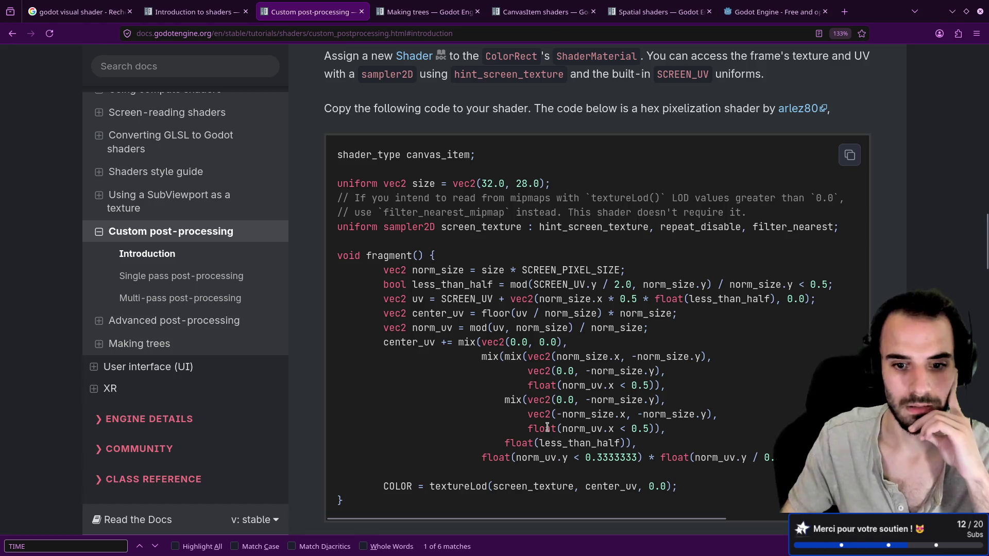
Highlight textureLod, screen_texture, SCREEN_PIXEL_SIZE and SCREEN_UV.y in the example, then return to the shader code.
{"action": "mouse_move", "coordinate": [430, 487]}
{"action": "left_mouse_down"}
{"action": "mouse_move", "coordinate": [687, 490]}
{"action": "mouse_move", "coordinate": [666, 487]}
{"action": "left_mouse_up"}
{"action": "left_click", "coordinate": [687, 491]}
{"action": "left_click", "coordinate": [649, 487]}
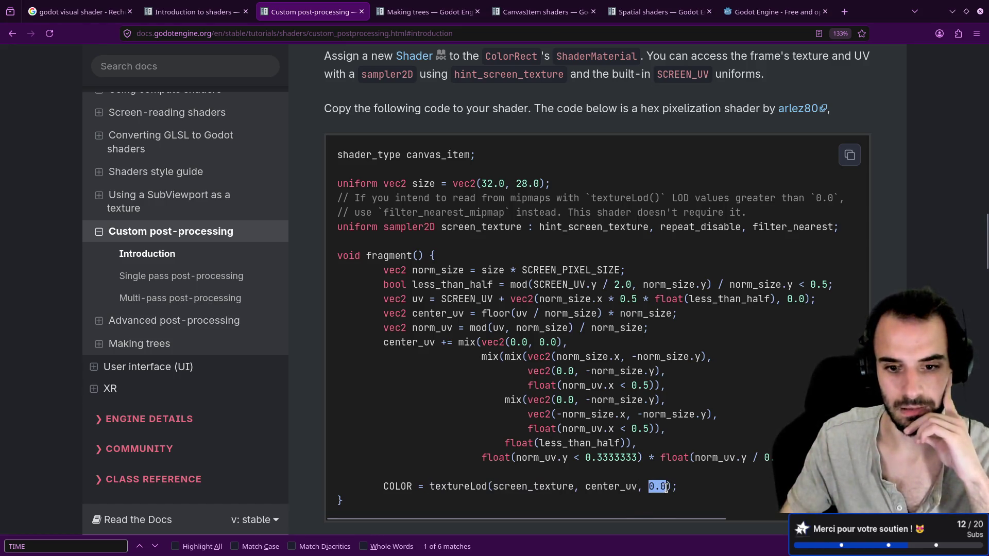
{"action": "left_click", "coordinate": [627, 503]}
{"action": "left_click_drag", "start_coordinate": [494, 486], "coordinate": [575, 488]}
{"action": "left_click", "coordinate": [577, 504]}
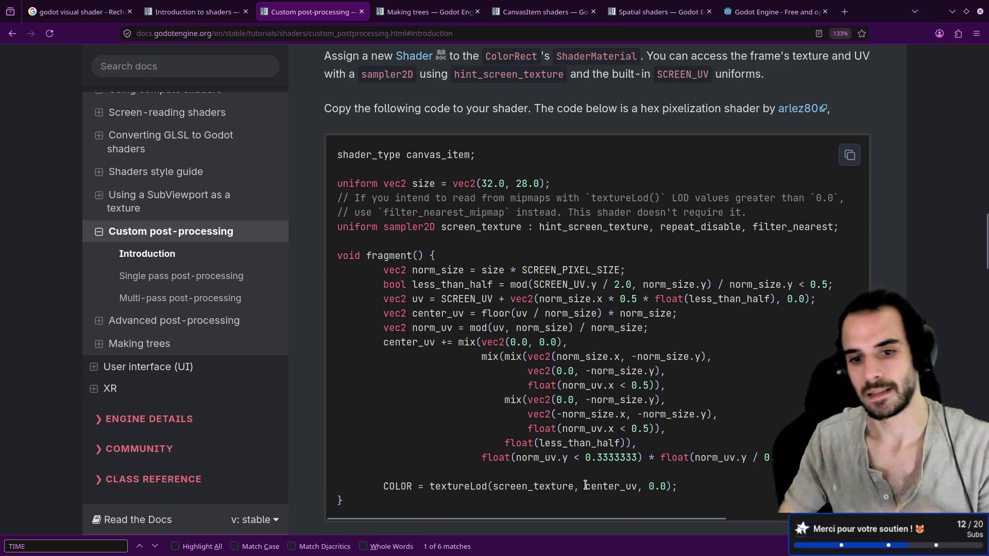
{"action": "left_click_drag", "start_coordinate": [522, 270], "coordinate": [622, 271]}
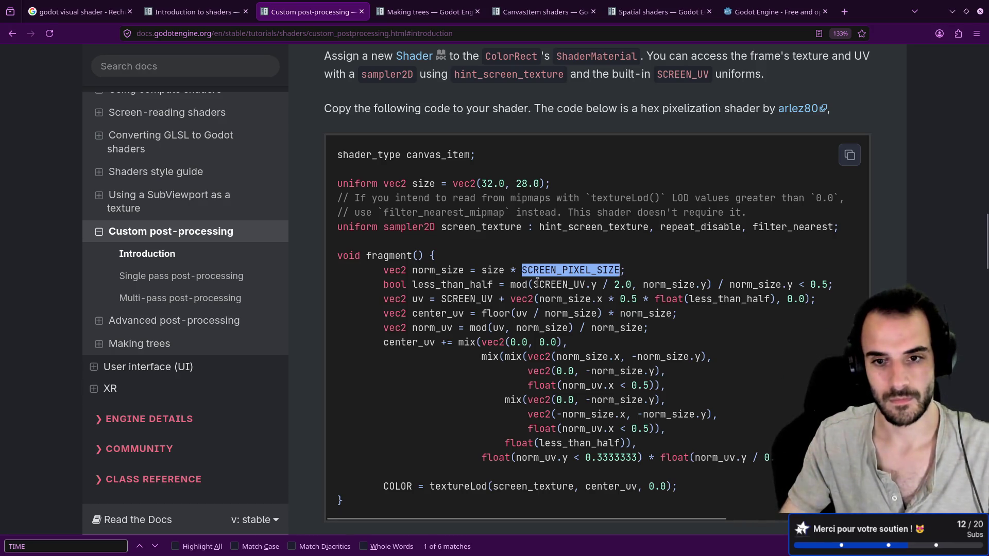
{"action": "left_click_drag", "start_coordinate": [534, 282], "coordinate": [596, 285]}
{"action": "left_click", "coordinate": [592, 286]}
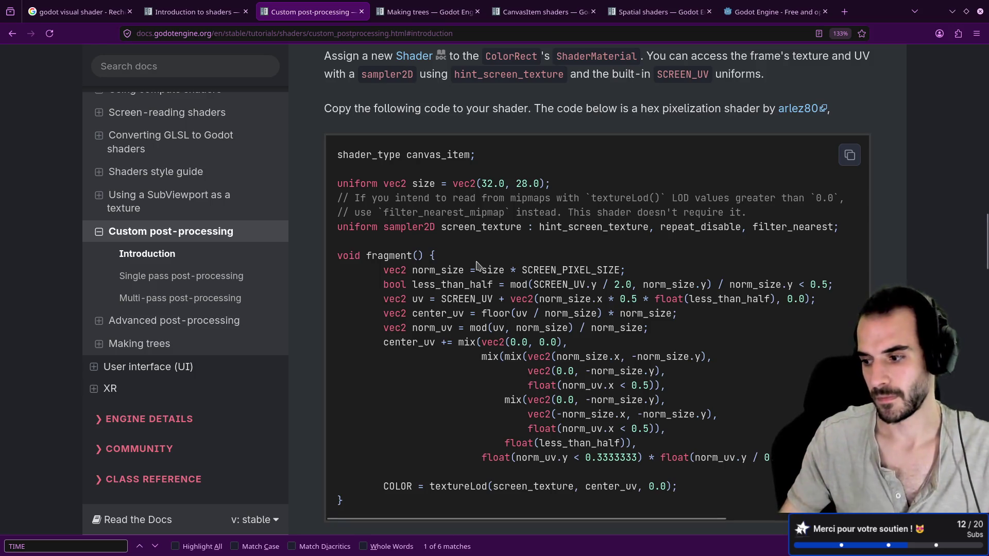
{"action": "key", "text": "alt+Tab"}
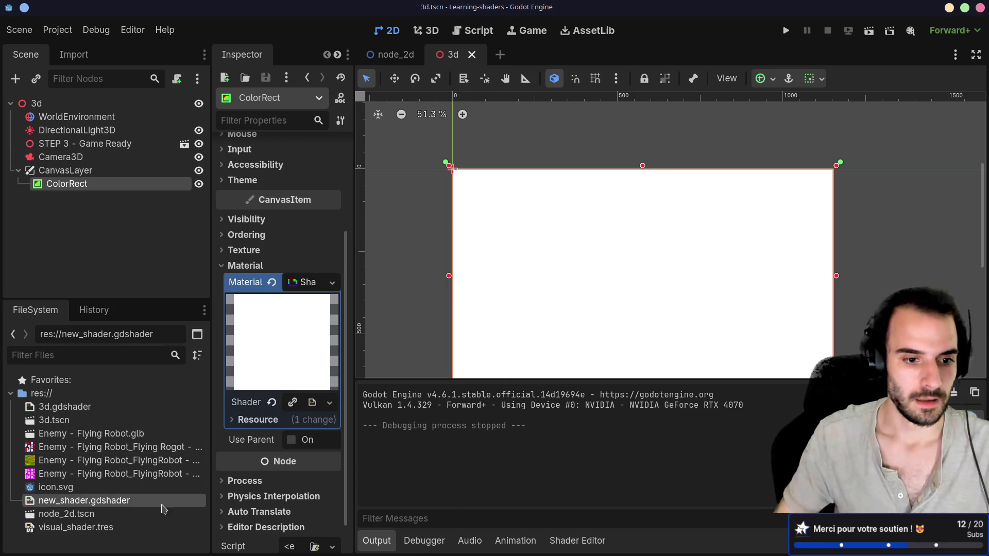
{"action": "left_click", "coordinate": [577, 540]}
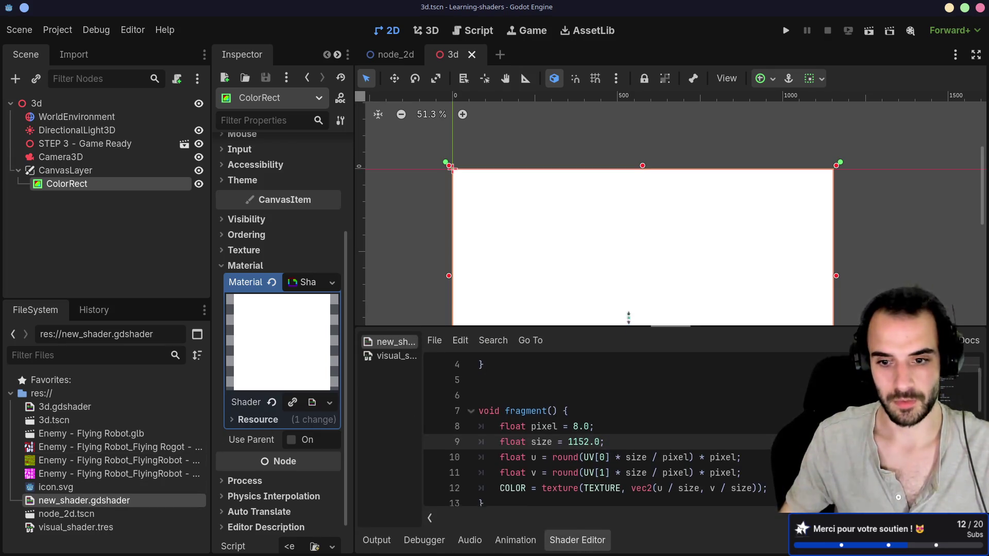
Change UV[0] and UV[1] to SCREEN_UV[0] and SCREEN_UV[1] on shader lines 10 and 11.
{"action": "left_click_drag", "start_coordinate": [630, 330], "coordinate": [626, 260]}
{"action": "left_click", "coordinate": [583, 392]}
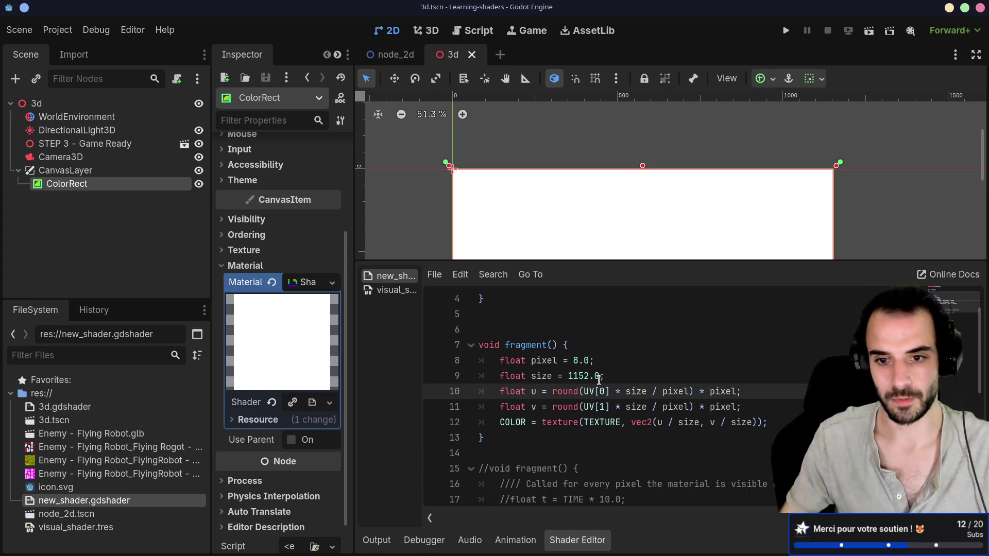
{"action": "type", "text": "SCRE"}
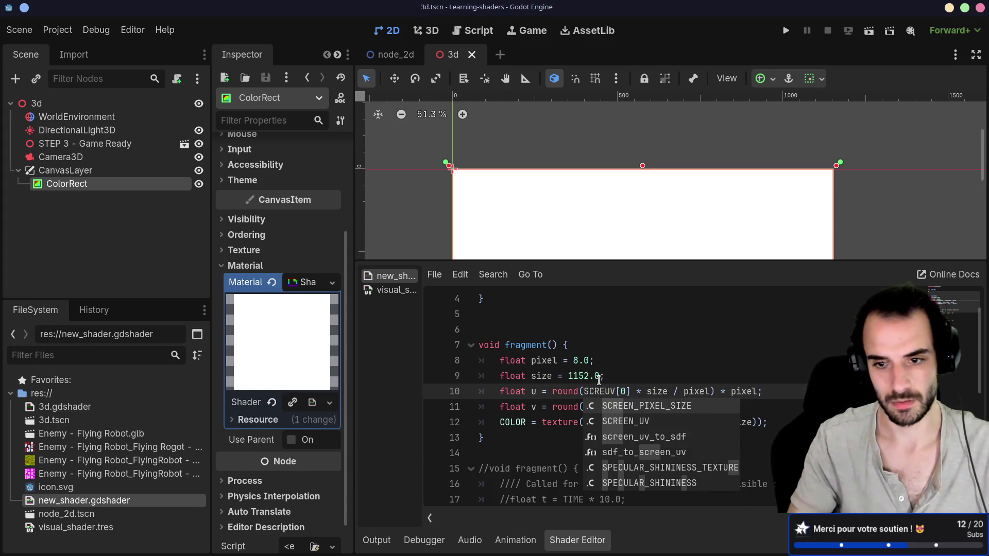
{"action": "key", "text": "Tab"}
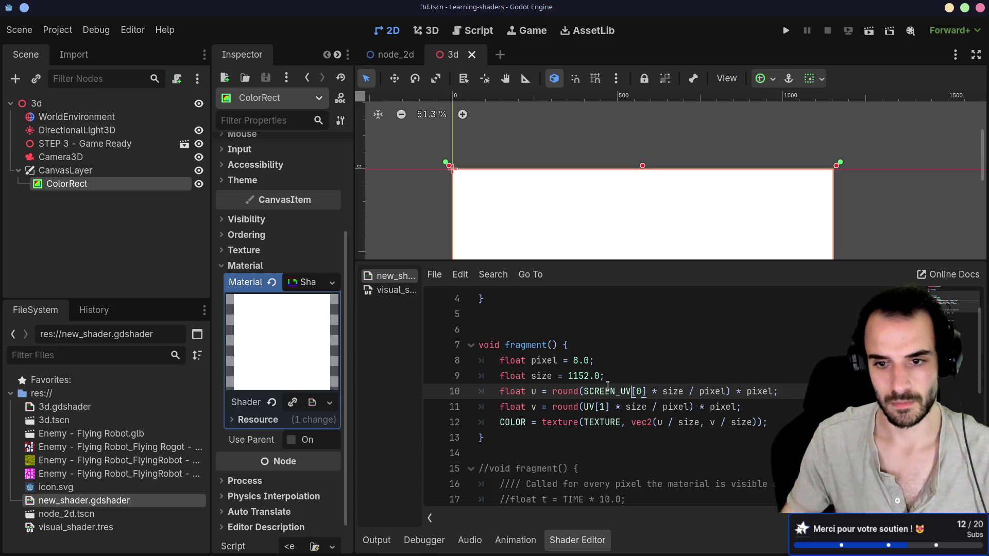
{"action": "double_click", "coordinate": [587, 407]}
{"action": "type", "text": "SCREEN_UV"}
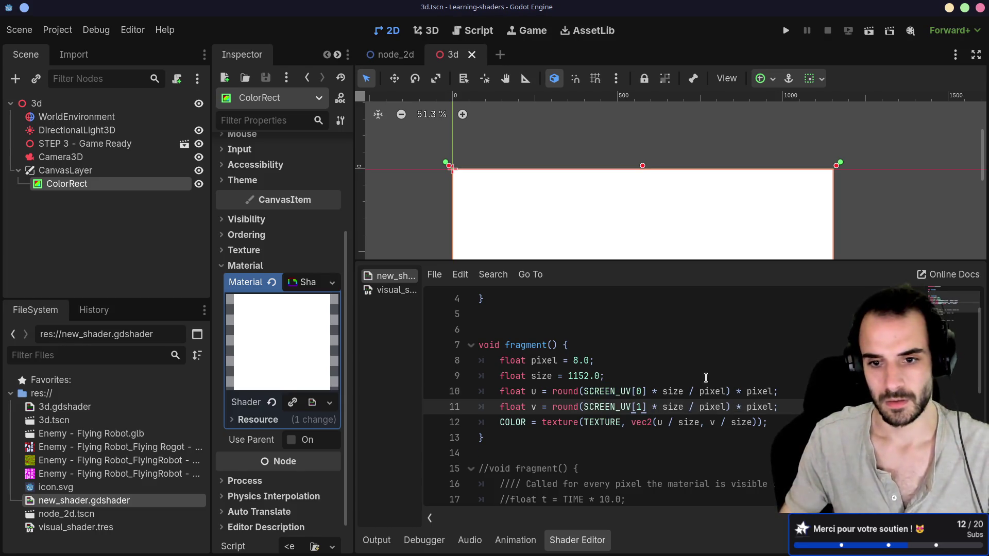
Start replacing TEXTURE in the COLOR line with a SCREEN_ name.
{"action": "left_click", "coordinate": [562, 423]}
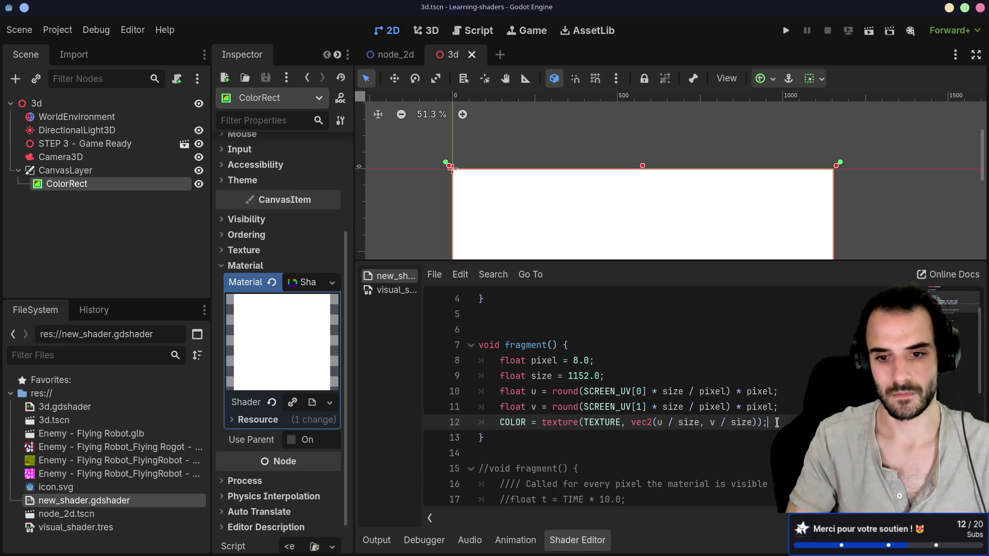
{"action": "double_click", "coordinate": [595, 423]}
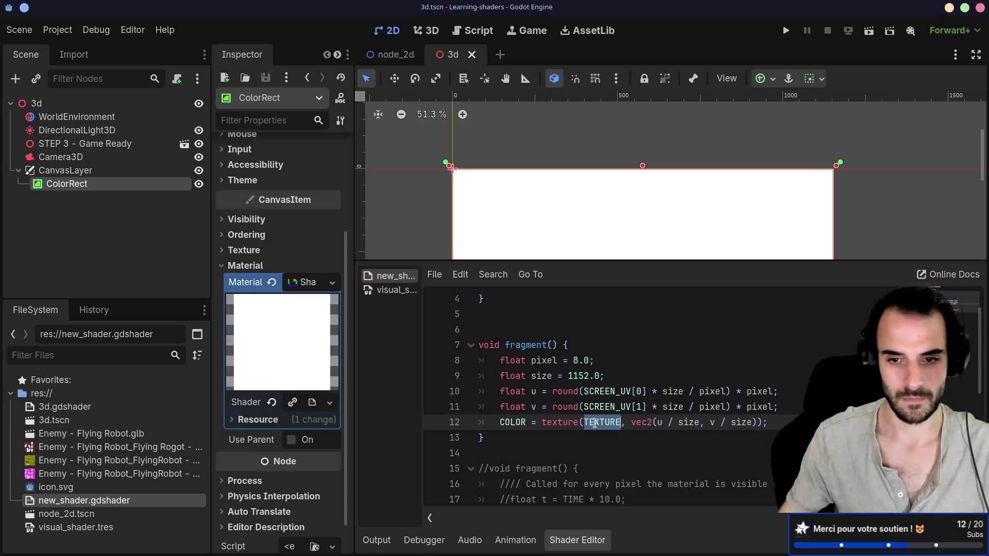
{"action": "type", "text": "SC"}
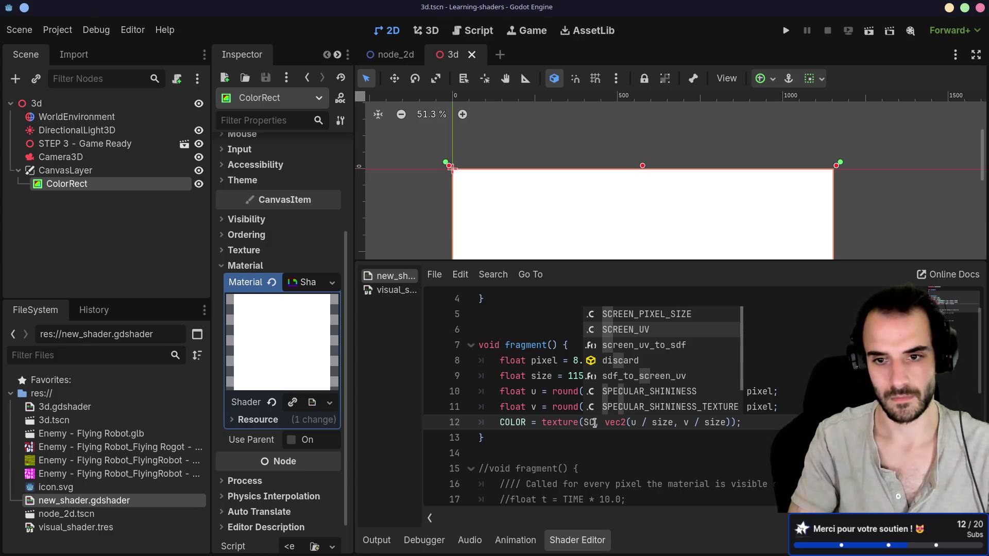
{"action": "type", "text": "REE"}
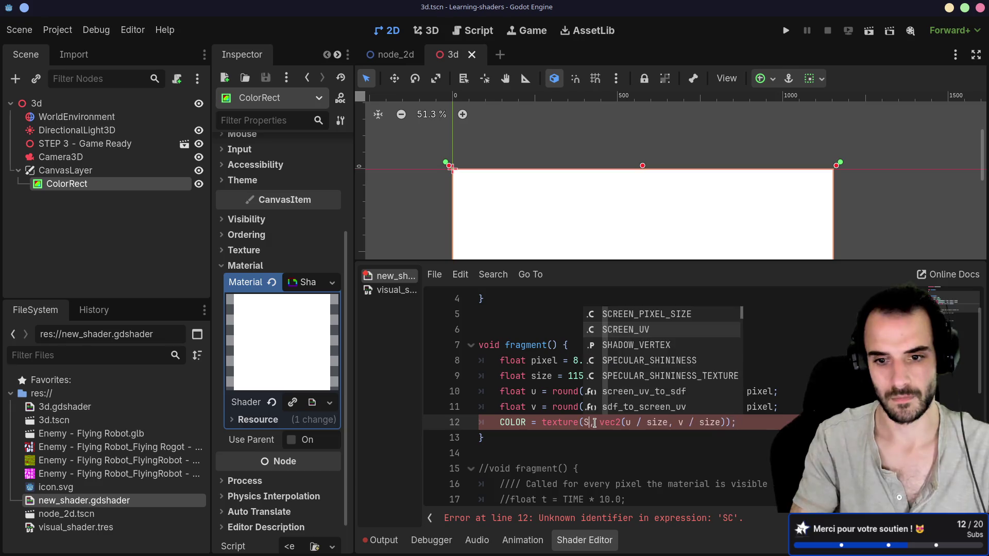
{"action": "key", "text": "alt+Tab"}
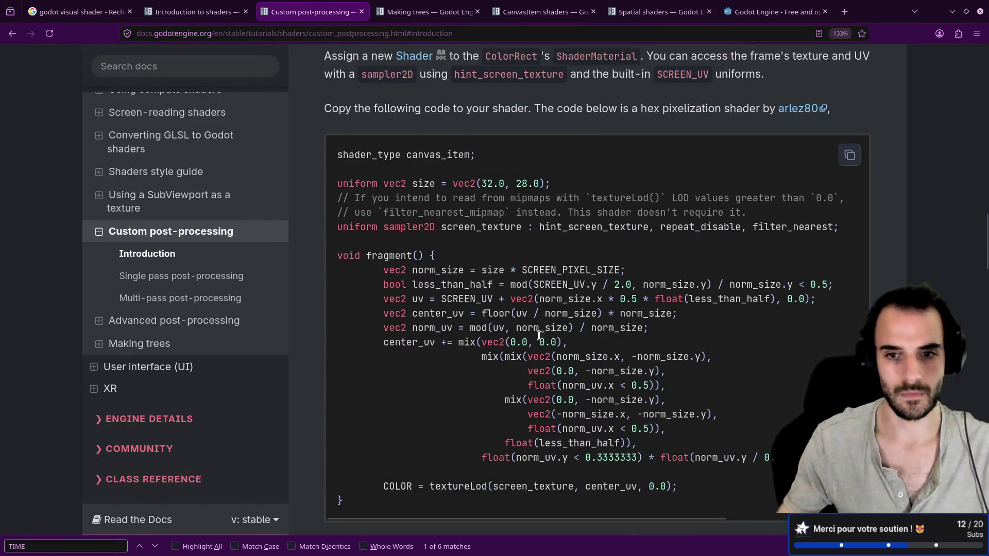
Copy the example's 'uniform sampler2D screen_texture : hint_screen_texture' declaration line from the docs.
{"action": "double_click", "coordinate": [523, 487]}
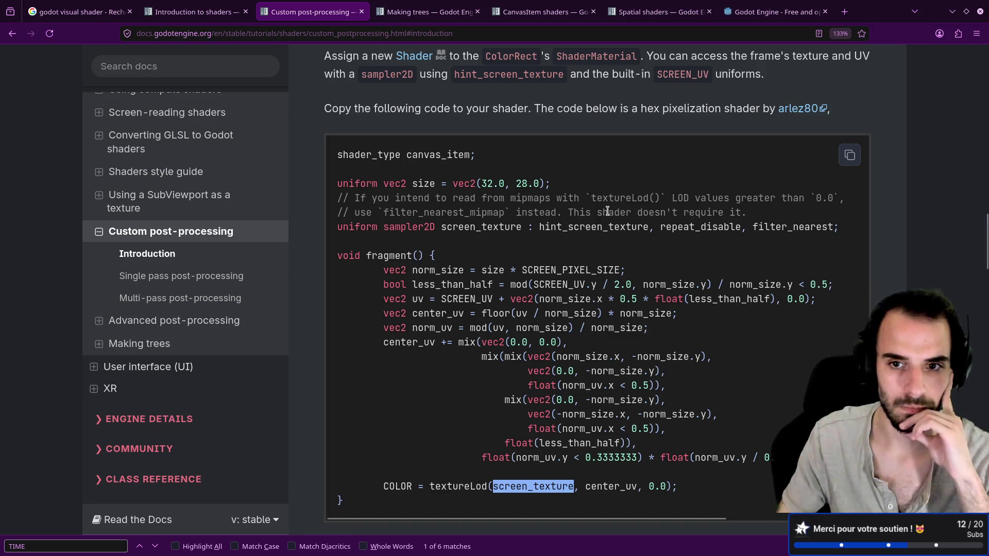
{"action": "scroll", "coordinate": [608, 211], "scroll_direction": "down", "scroll_amount": 3}
{"action": "scroll", "coordinate": [608, 211], "scroll_direction": "up", "scroll_amount": 6}
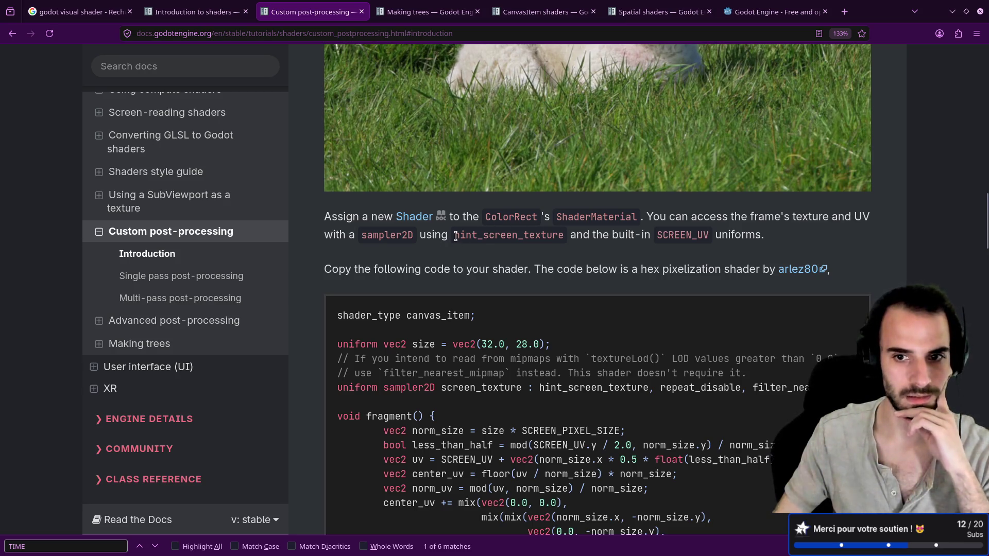
{"action": "left_click_drag", "start_coordinate": [454, 236], "coordinate": [566, 237]}
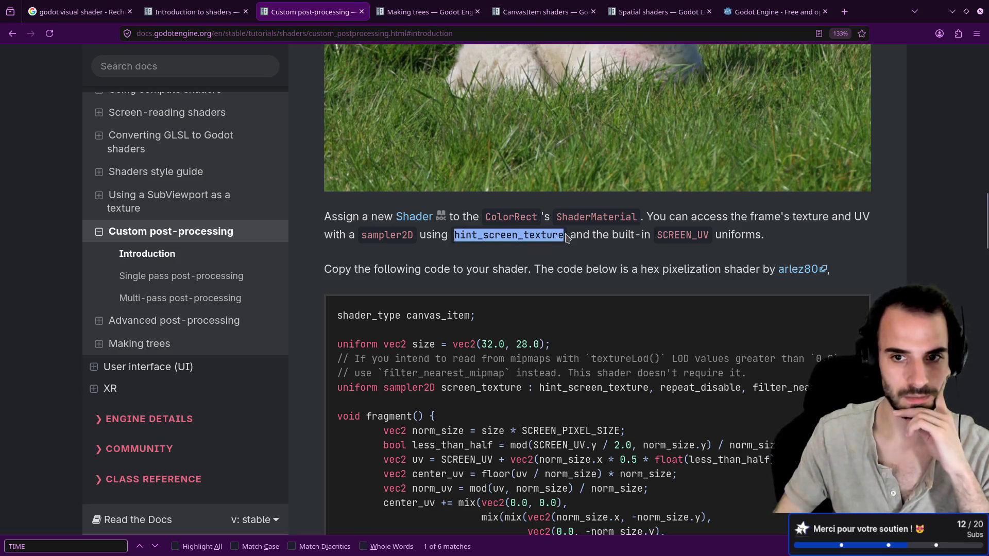
{"action": "triple_click", "coordinate": [356, 393]}
{"action": "key", "text": "ctrl+c"}
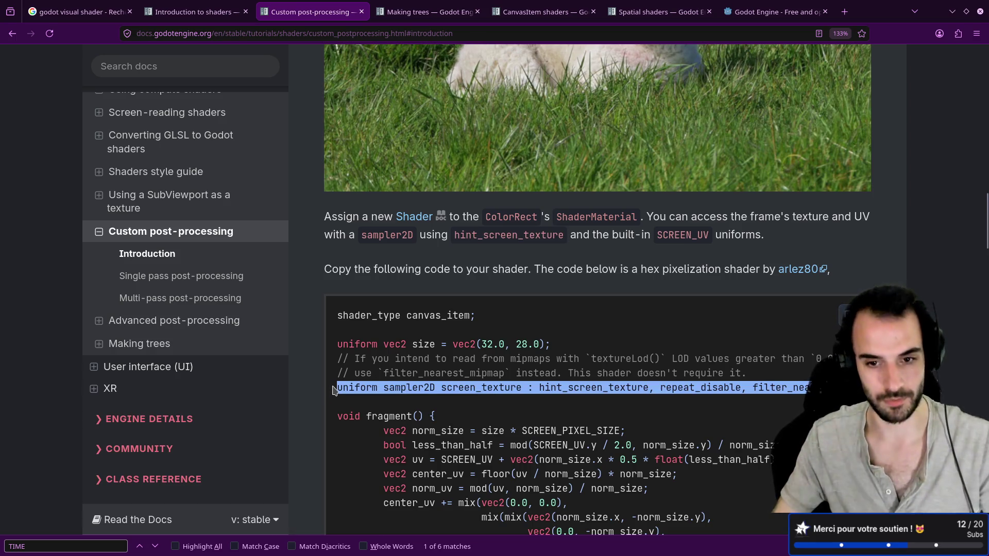
{"action": "key", "text": "alt+Tab"}
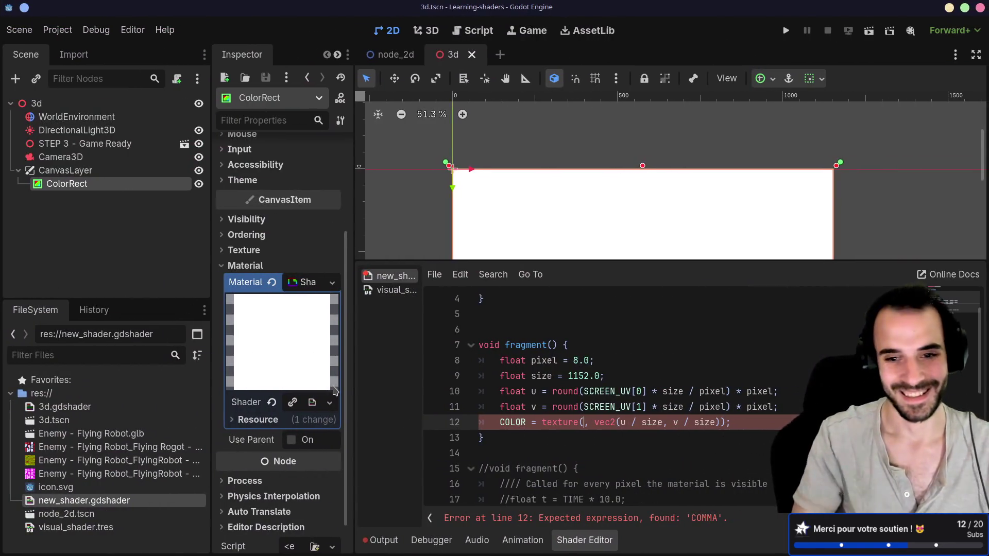
Paste the screen_texture uniform under shader_type and delete the stray comma in the texture call.
{"action": "left_click", "coordinate": [514, 316]}
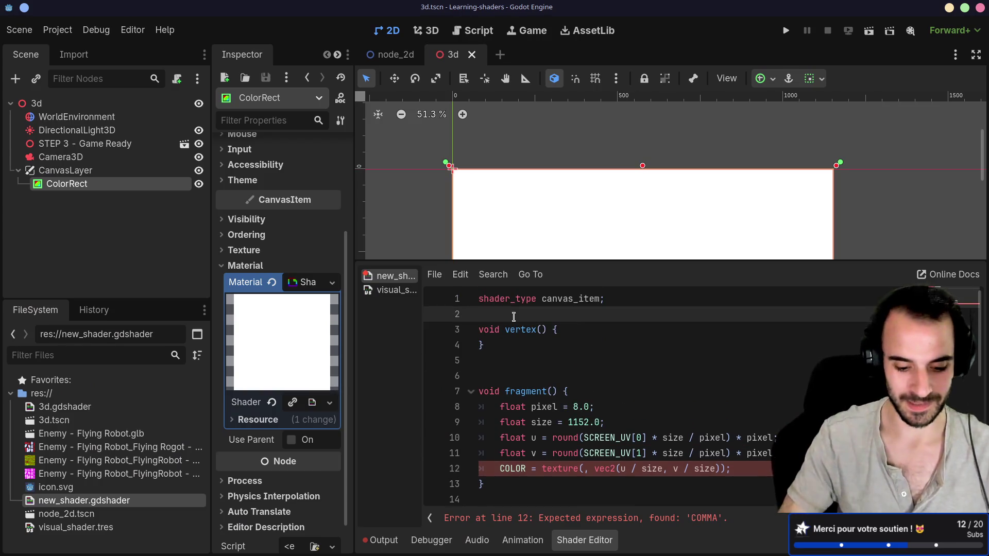
{"action": "key", "text": "Return"}
{"action": "key", "text": "ctrl+v"}
{"action": "left_click", "coordinate": [492, 412]}
{"action": "scroll", "coordinate": [517, 407], "scroll_direction": "down", "scroll_amount": 3}
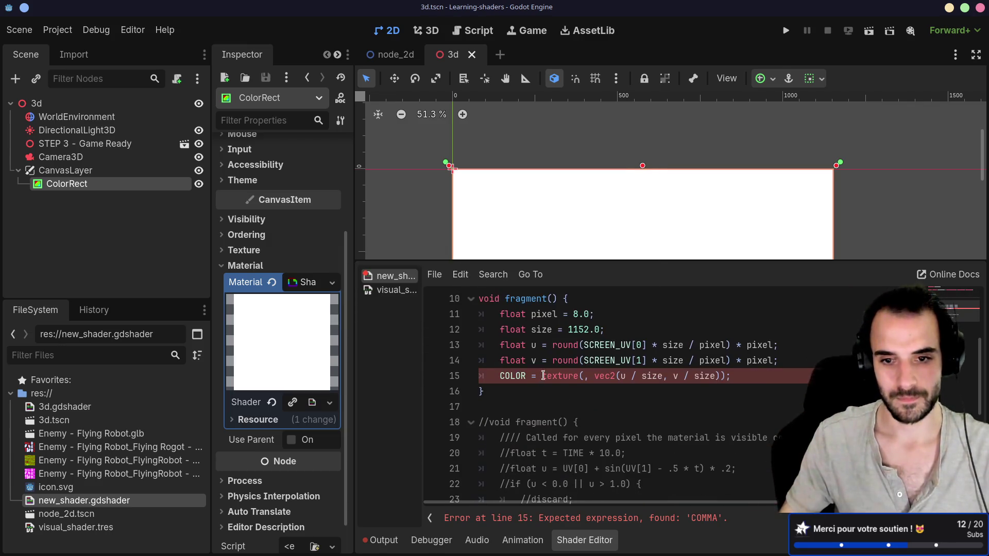
{"action": "left_click", "coordinate": [590, 376]}
{"action": "key", "text": "BackSpace"}
{"action": "key", "text": "BackSpace"}
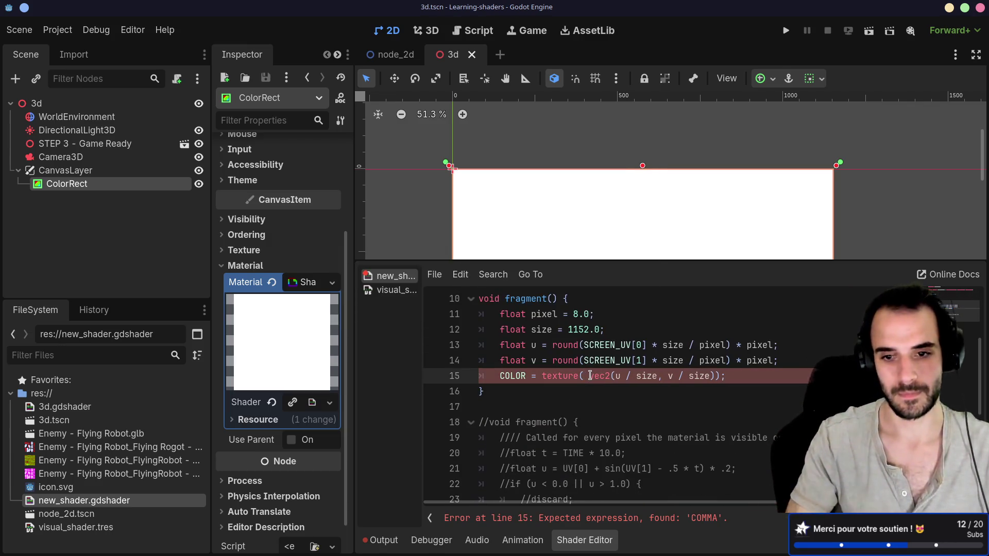
Rewrite line 15 as textureLod(screen_texture, vec2(u / size, ...)) after checking the docs example.
{"action": "key", "text": "alt+Tab"}
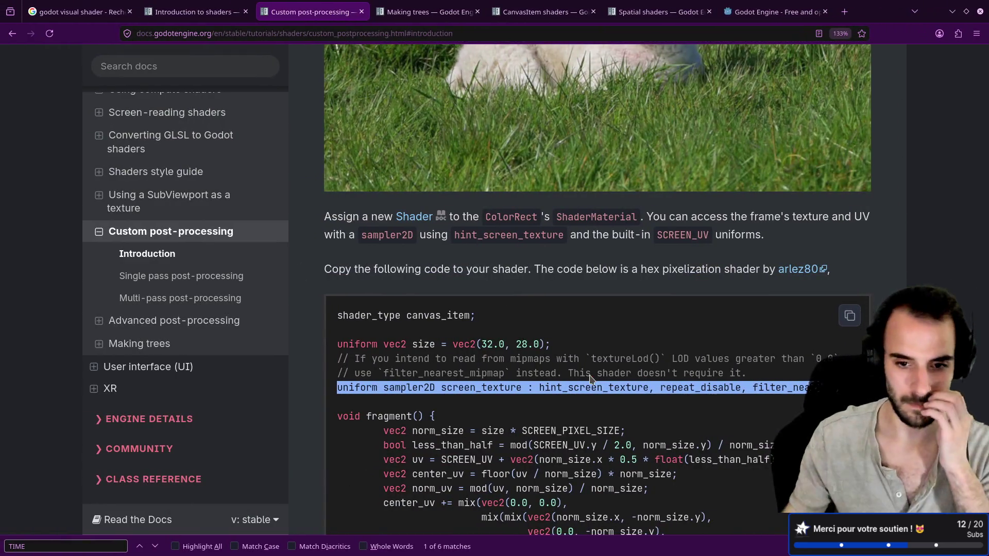
{"action": "scroll", "coordinate": [591, 378], "scroll_direction": "down", "scroll_amount": 5}
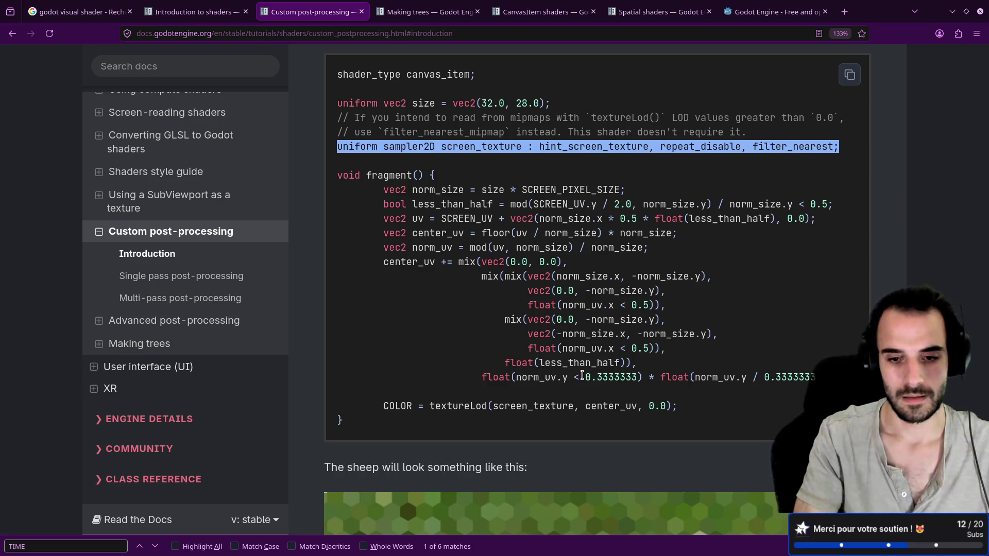
{"action": "key", "text": "alt+Tab"}
{"action": "double_click", "coordinate": [551, 376]}
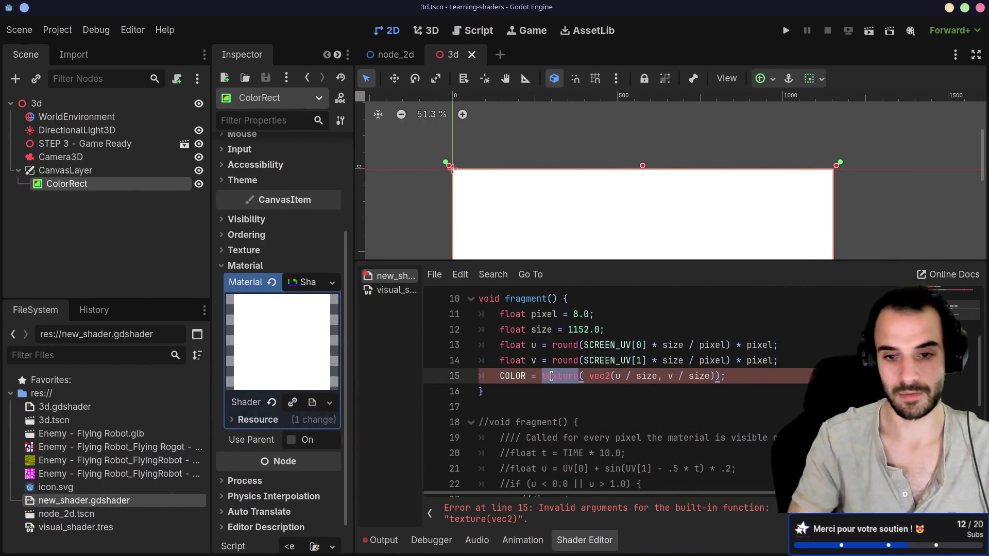
{"action": "type", "text": "tex"}
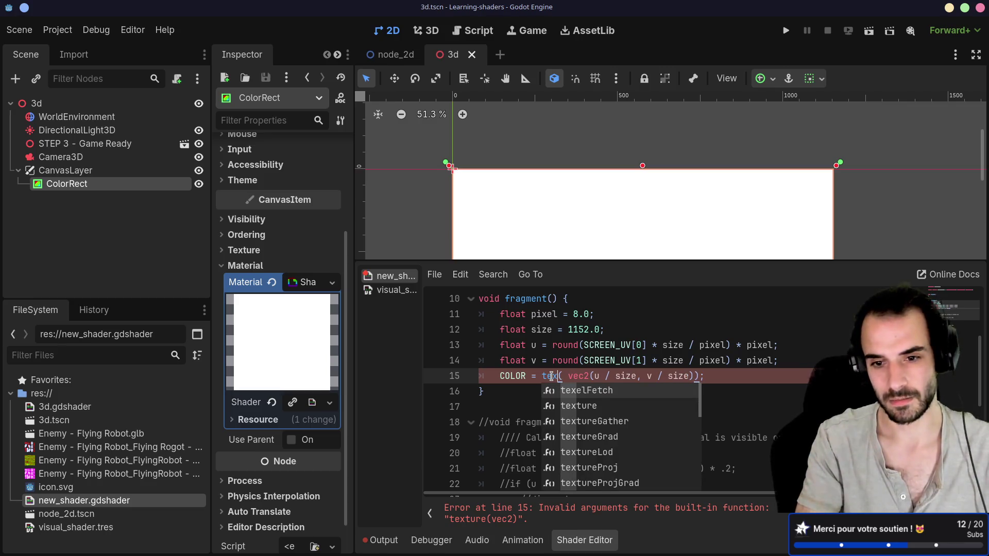
{"action": "type", "text": "tureLo"}
{"action": "key", "text": "Return"}
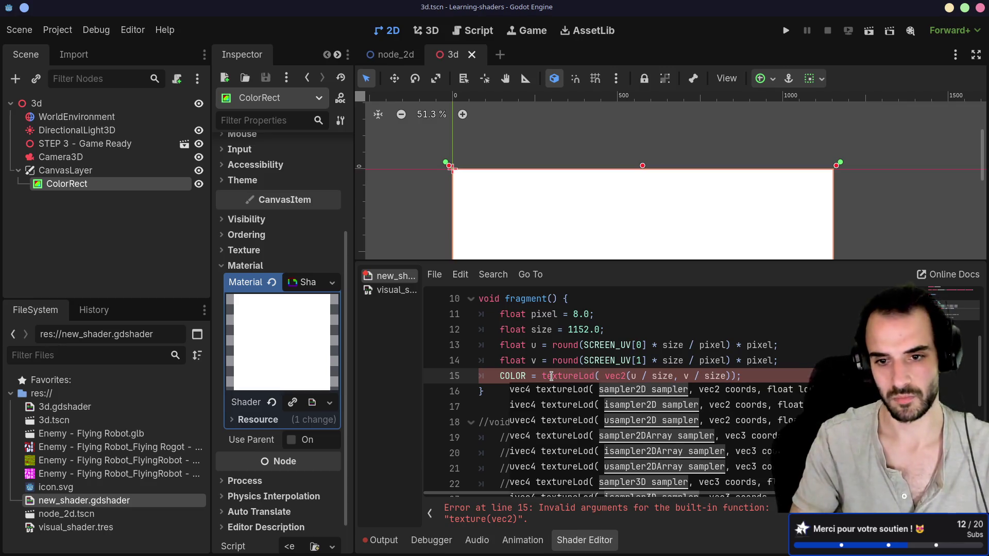
{"action": "left_click", "coordinate": [603, 359]}
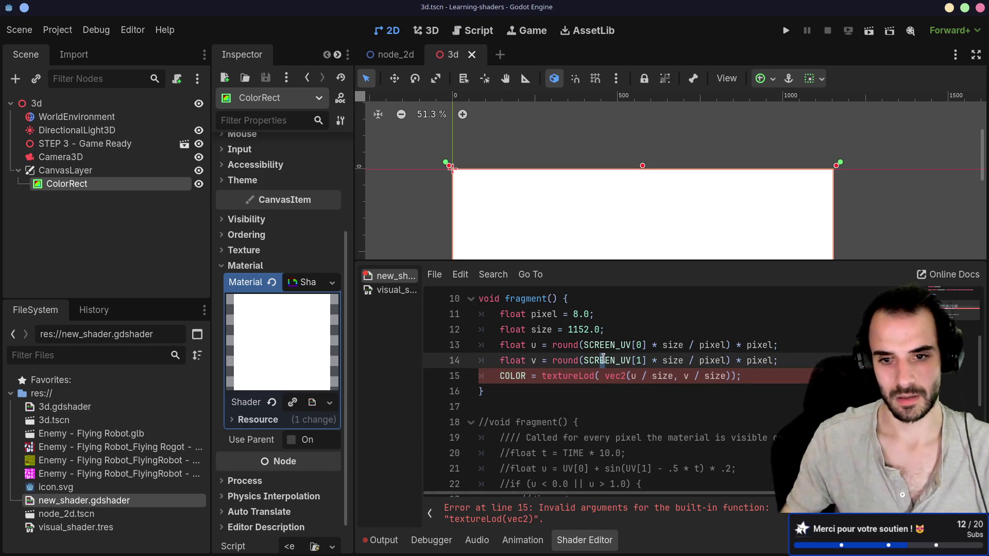
{"action": "left_click", "coordinate": [604, 372]}
{"action": "type", "text": "screen_texture, vec2(u / size"}
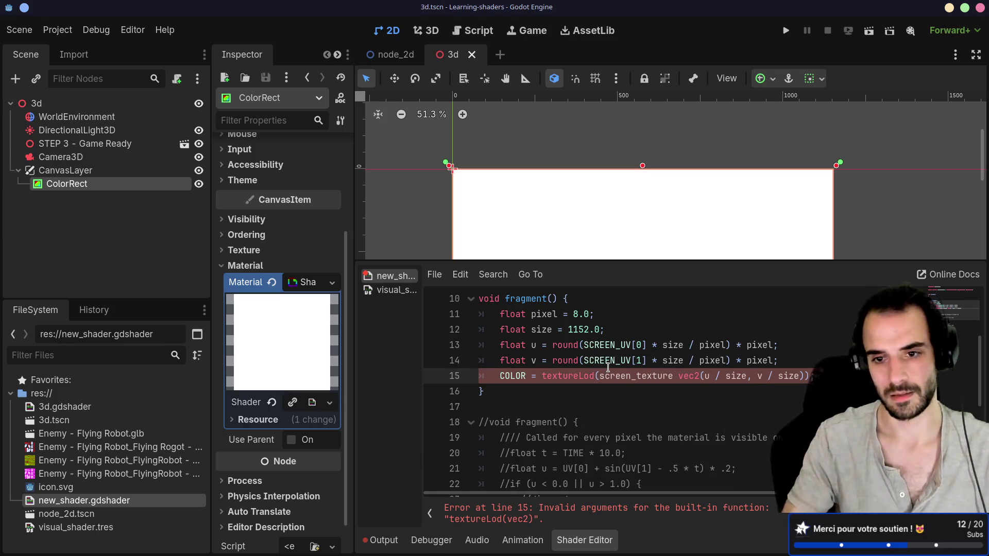
{"action": "type", "text": ","}
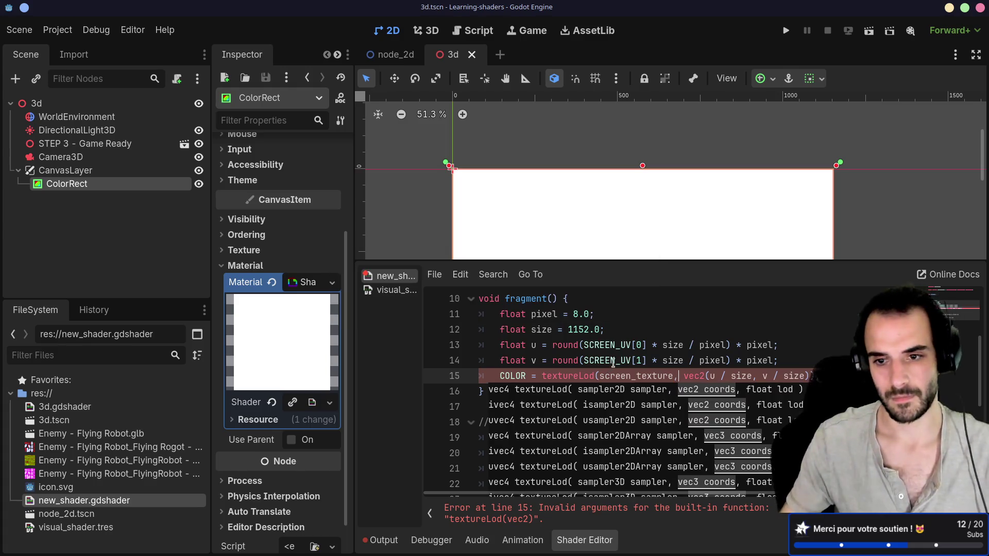
{"action": "left_click", "coordinate": [614, 361]}
{"action": "scroll", "coordinate": [629, 361], "scroll_direction": "up", "scroll_amount": 2}
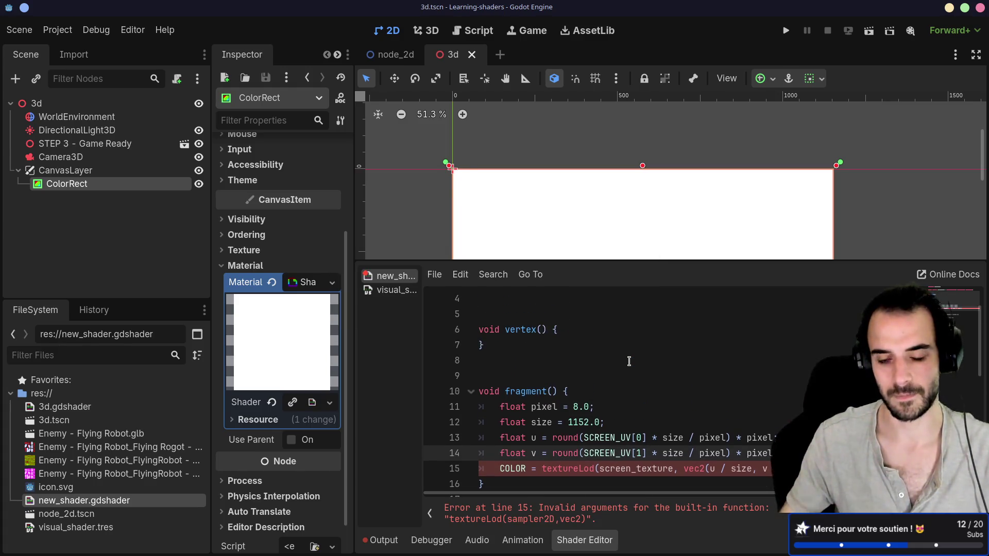
{"action": "key", "text": "alt+Tab"}
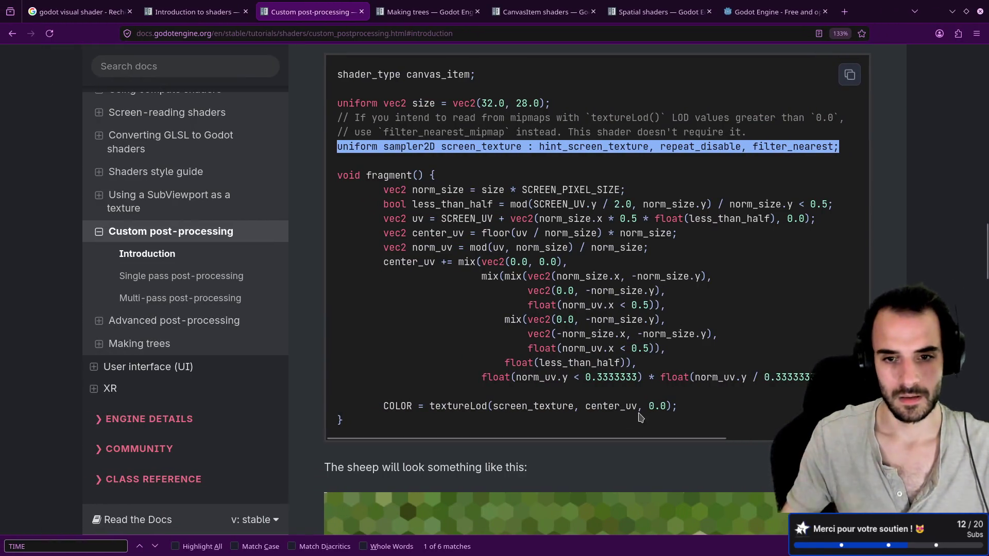
Review the example's center_uv textureLod call and sheep result, then search the docs for textureLod.
{"action": "double_click", "coordinate": [607, 406]}
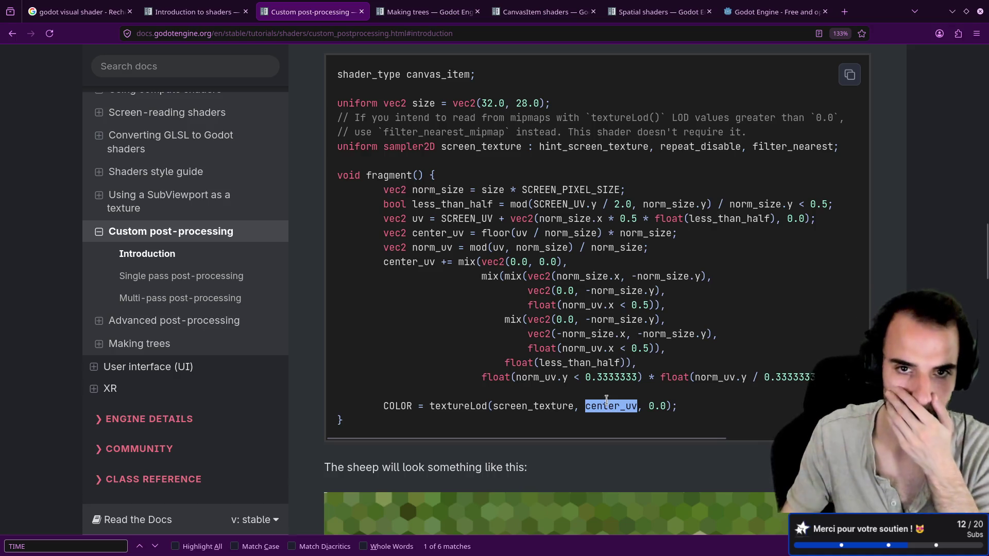
{"action": "scroll", "coordinate": [558, 349], "scroll_direction": "down", "scroll_amount": 5}
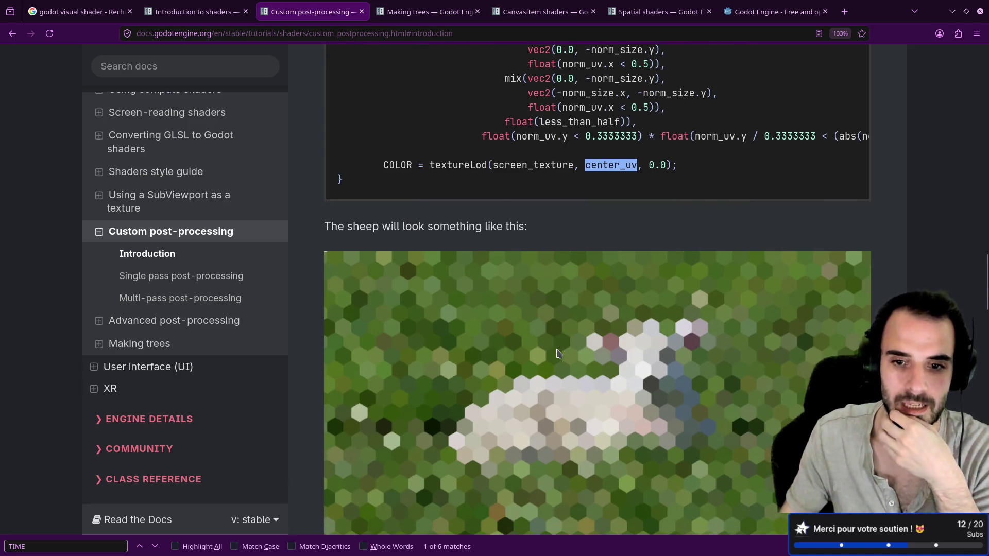
{"action": "scroll", "coordinate": [559, 353], "scroll_direction": "up", "scroll_amount": 3}
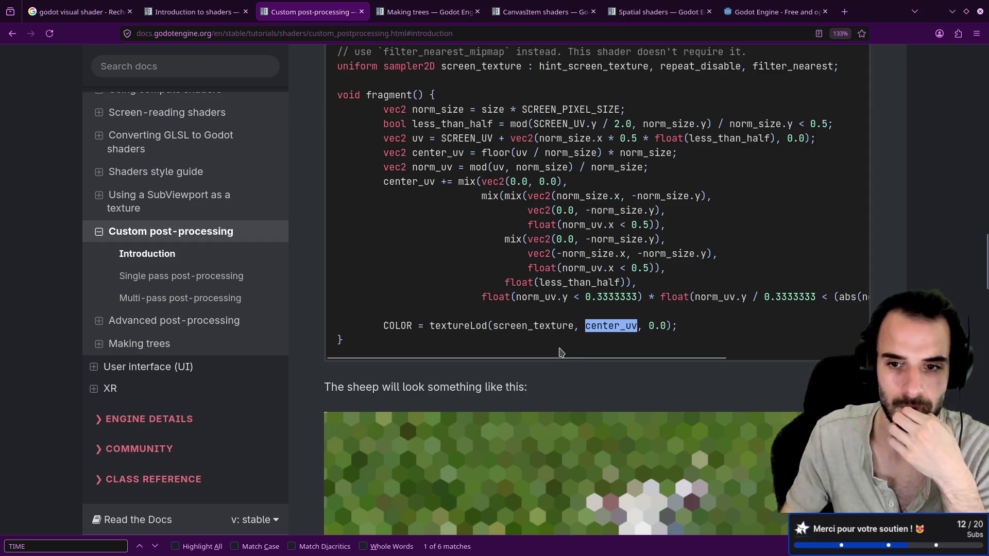
{"action": "left_click", "coordinate": [599, 326]}
{"action": "scroll", "coordinate": [599, 326], "scroll_direction": "up", "scroll_amount": 2}
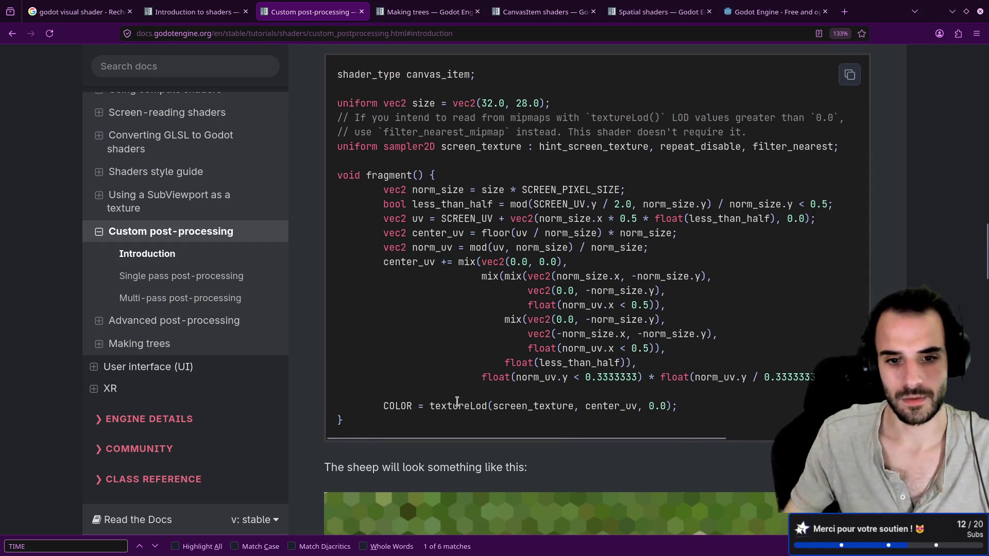
{"action": "left_click", "coordinate": [184, 69]}
{"action": "type", "text": "tex"}
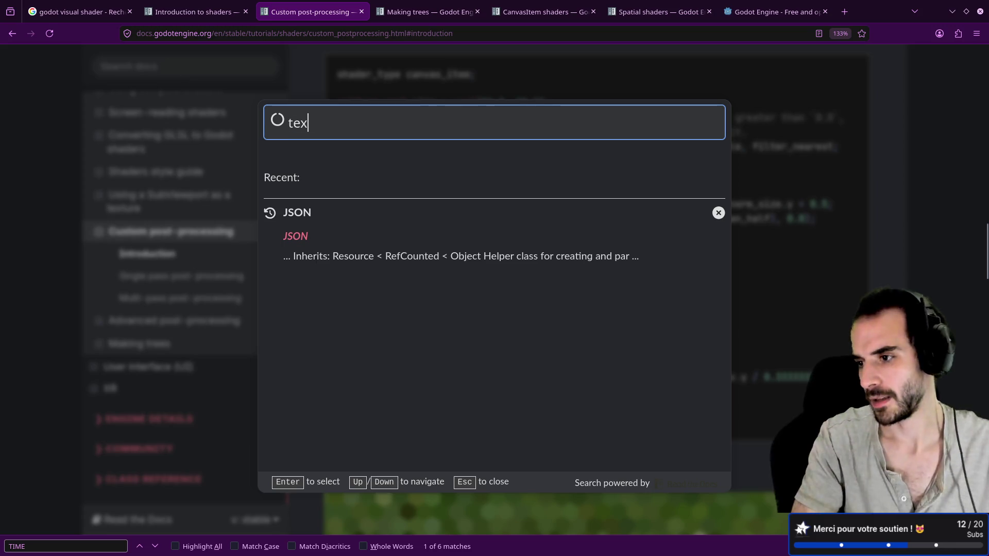
{"action": "type", "text": "tureLod"}
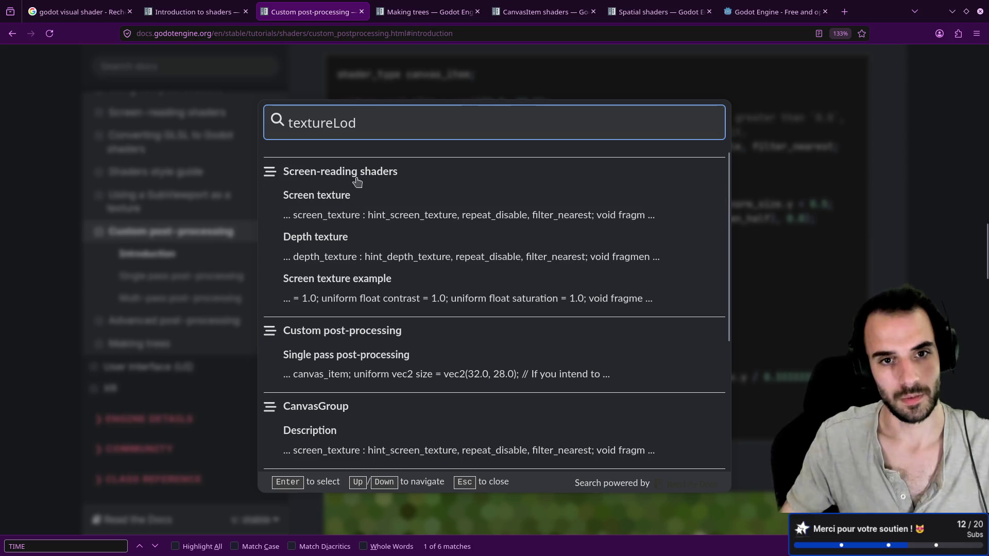
Read the Screen texture docs result, then return to the custom post-processing page.
{"action": "left_click", "coordinate": [304, 200]}
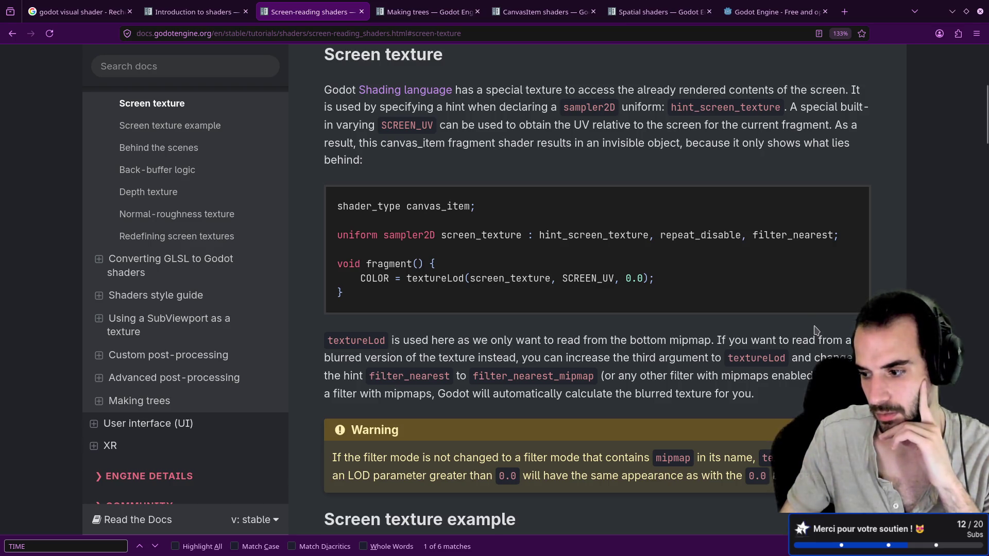
{"action": "key", "text": "alt+Left"}
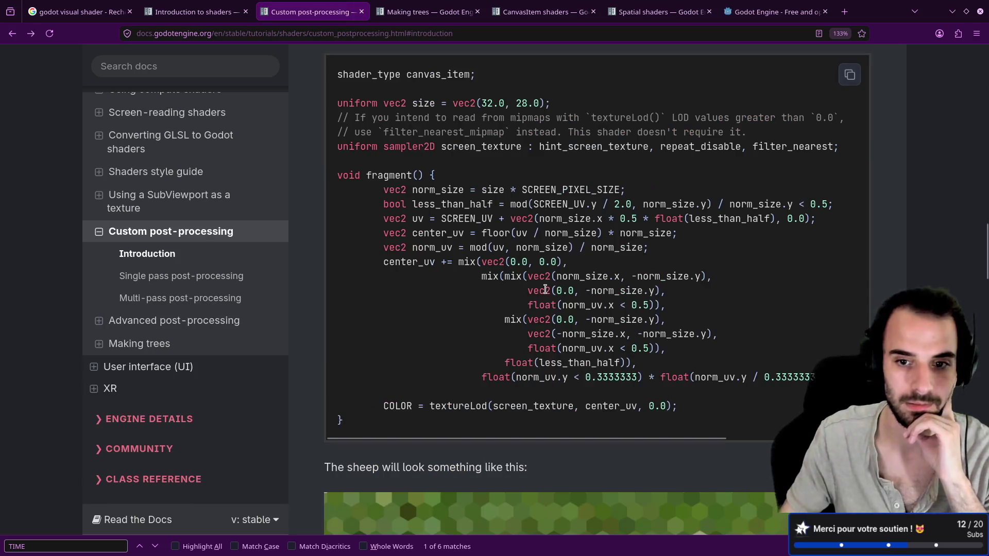
{"action": "scroll", "coordinate": [546, 290], "scroll_direction": "down", "scroll_amount": 5}
{"action": "scroll", "coordinate": [547, 290], "scroll_direction": "up", "scroll_amount": 8}
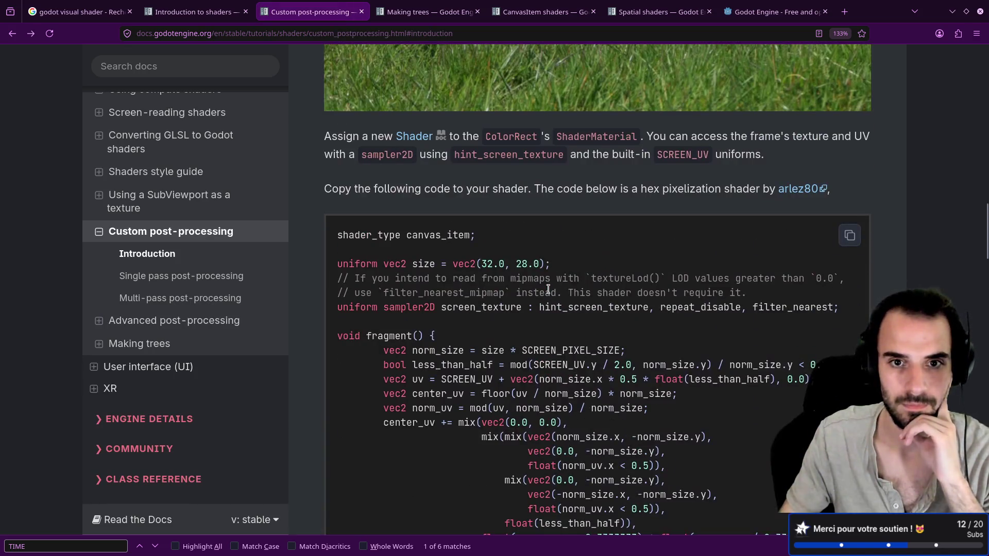
{"action": "scroll", "coordinate": [548, 289], "scroll_direction": "up", "scroll_amount": 10}
{"action": "scroll", "coordinate": [555, 297], "scroll_direction": "up", "scroll_amount": 1}
{"action": "scroll", "coordinate": [555, 297], "scroll_direction": "up", "scroll_amount": 6}
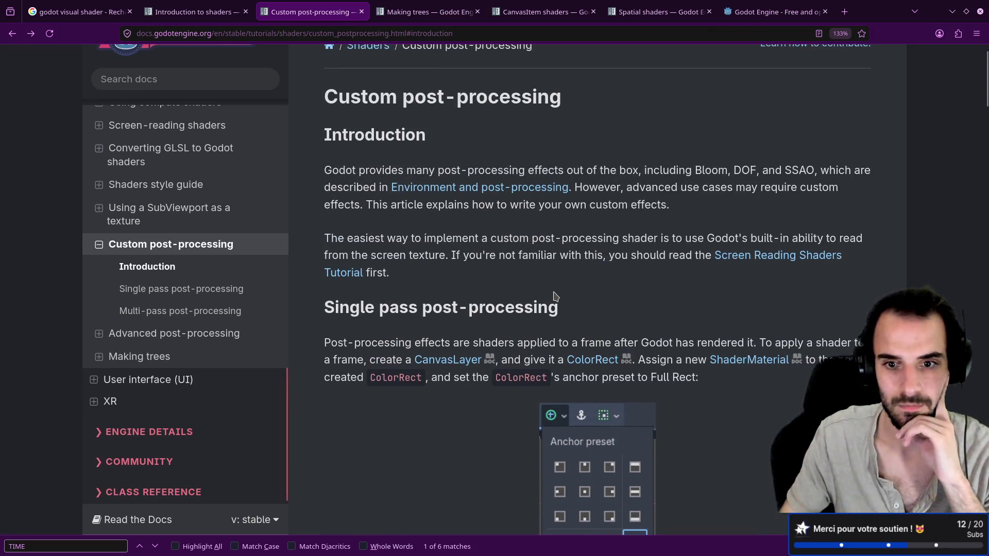
Scroll down to the Gaussian blur shader examples before returning to Godot.
{"action": "scroll", "coordinate": [556, 297], "scroll_direction": "down", "scroll_amount": 12}
{"action": "scroll", "coordinate": [556, 297], "scroll_direction": "down", "scroll_amount": 10}
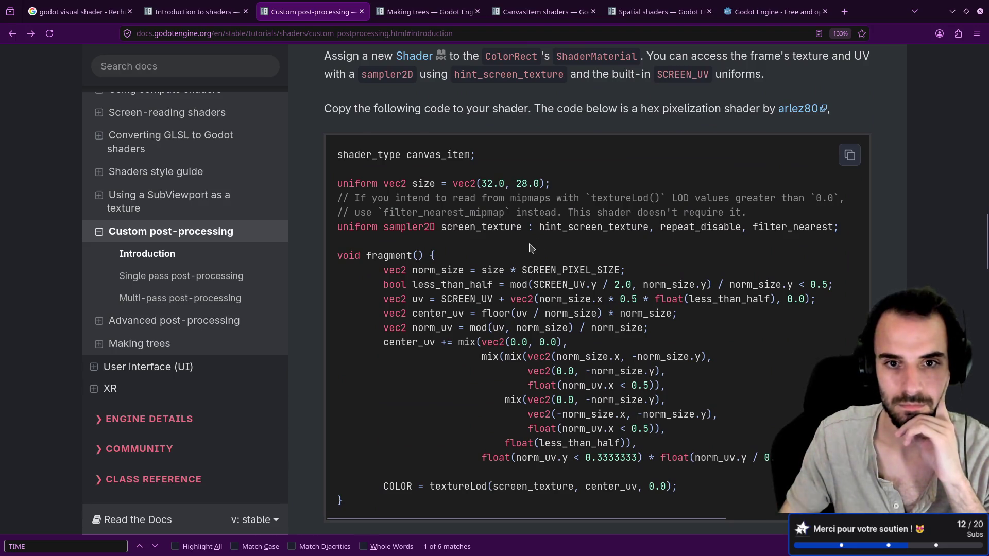
{"action": "scroll", "coordinate": [535, 252], "scroll_direction": "down", "scroll_amount": 8}
{"action": "scroll", "coordinate": [535, 251], "scroll_direction": "down", "scroll_amount": 10}
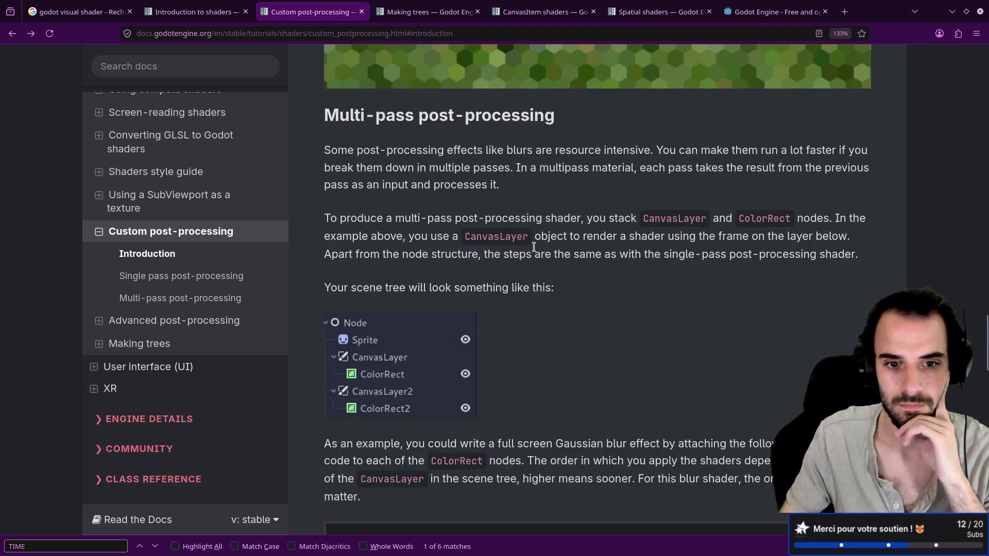
{"action": "scroll", "coordinate": [534, 247], "scroll_direction": "down", "scroll_amount": 8}
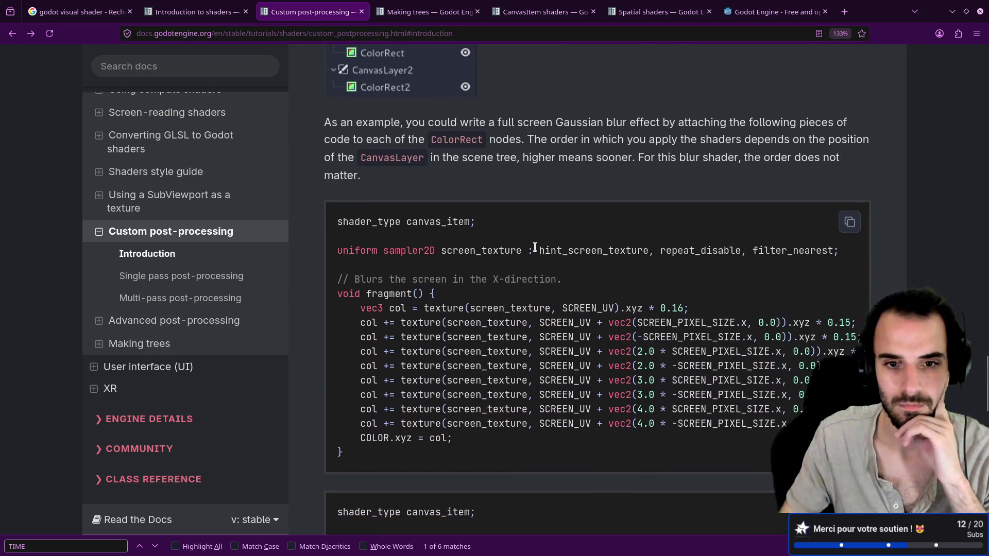
{"action": "scroll", "coordinate": [534, 247], "scroll_direction": "down", "scroll_amount": 2}
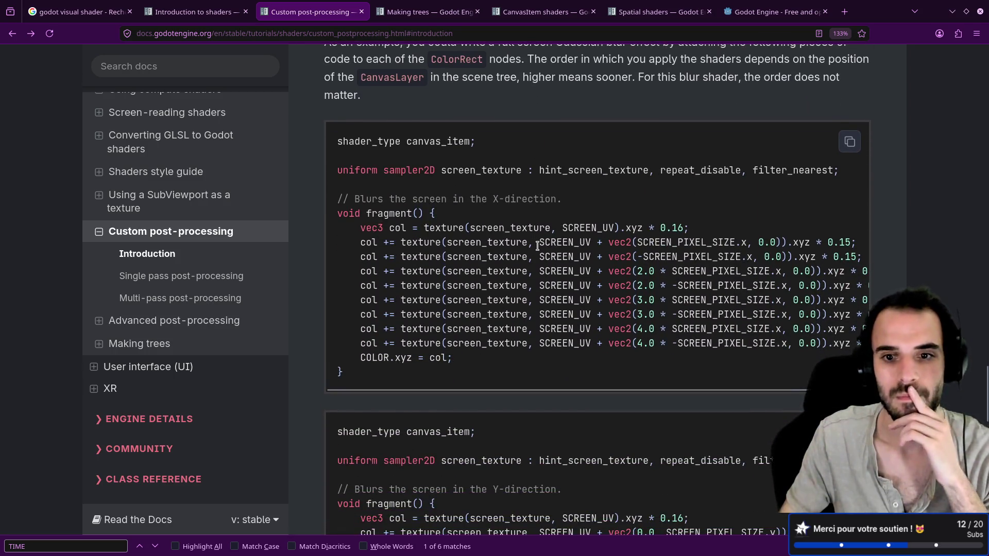
{"action": "scroll", "coordinate": [537, 246], "scroll_direction": "down", "scroll_amount": 6}
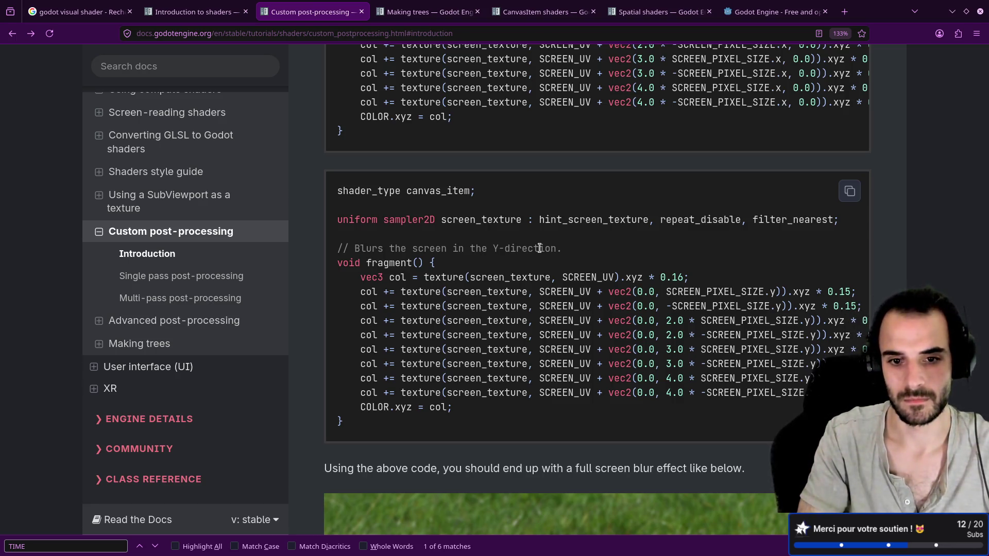
{"action": "key", "text": "alt+Tab"}
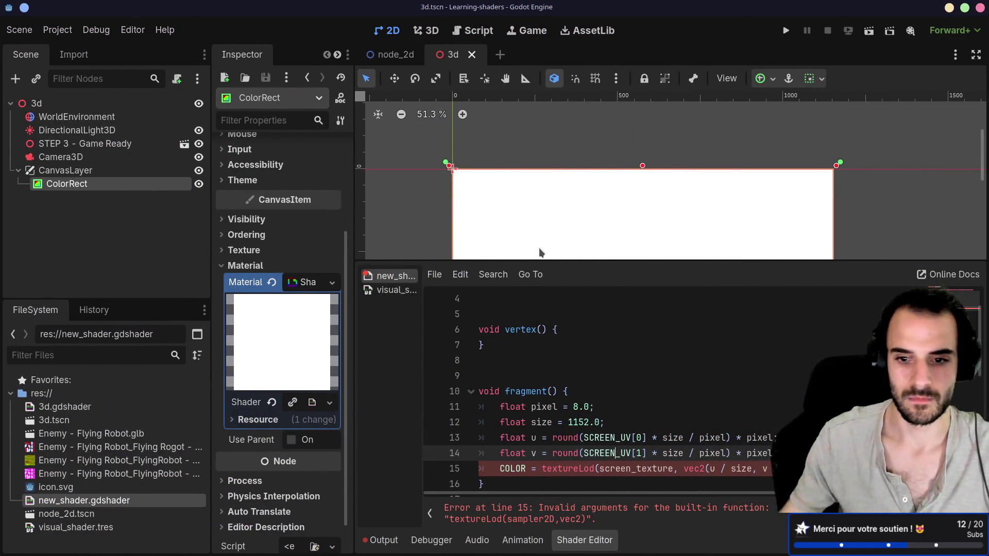
Replace textureLod with texture on line 15 so the COLOR line compiles without errors.
{"action": "double_click", "coordinate": [571, 468]}
{"action": "type", "text": "tex"}
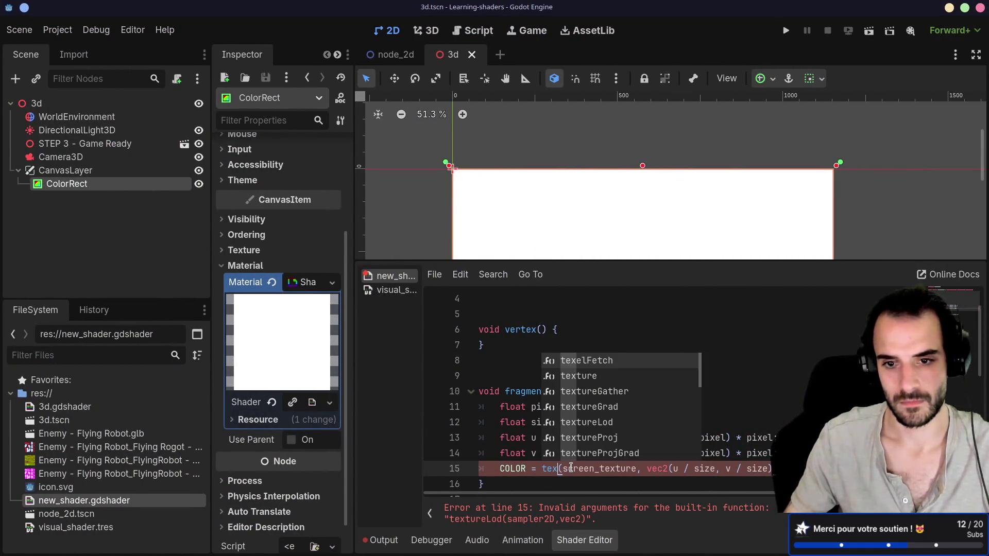
{"action": "key", "text": "Down"}
{"action": "key", "text": "Return"}
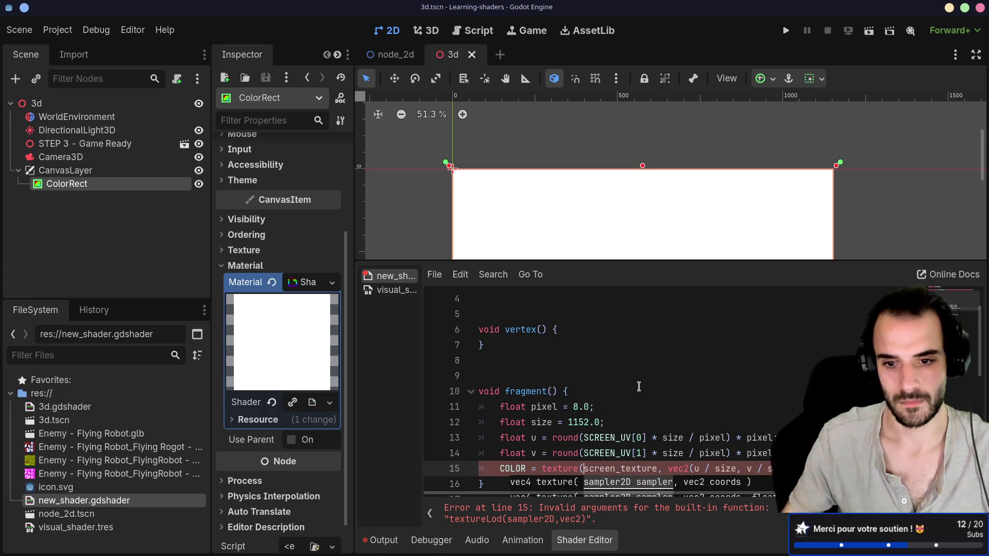
{"action": "left_click", "coordinate": [637, 388]}
Run the current scene from the 3D workspace to check the pixelated robot, then close it.
{"action": "mouse_move", "coordinate": [633, 261]}
{"action": "left_mouse_down"}
{"action": "mouse_move", "coordinate": [633, 329]}
{"action": "mouse_move", "coordinate": [633, 285]}
{"action": "left_mouse_up"}
{"action": "scroll", "coordinate": [629, 216], "scroll_direction": "down", "scroll_amount": 4}
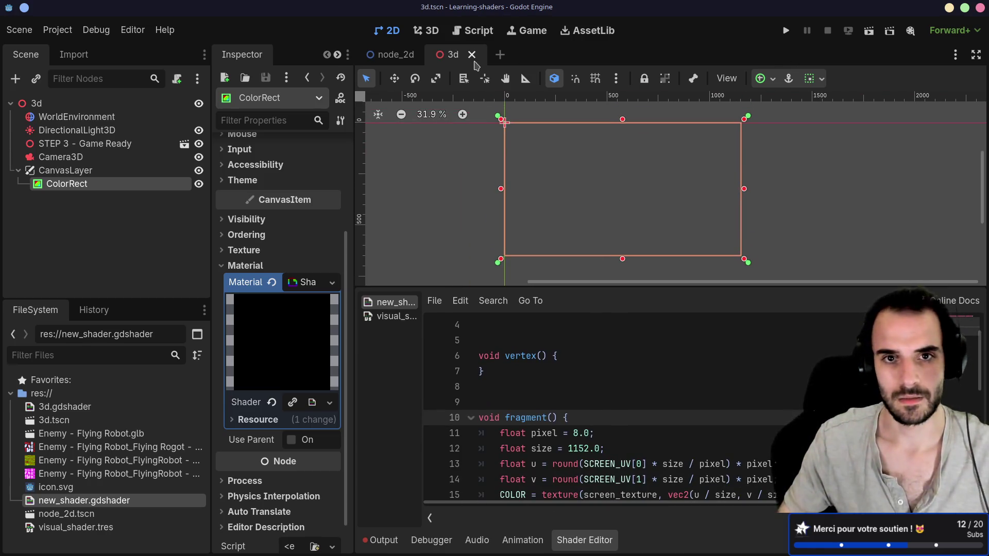
{"action": "left_click", "coordinate": [432, 31]}
{"action": "left_click", "coordinate": [869, 31]}
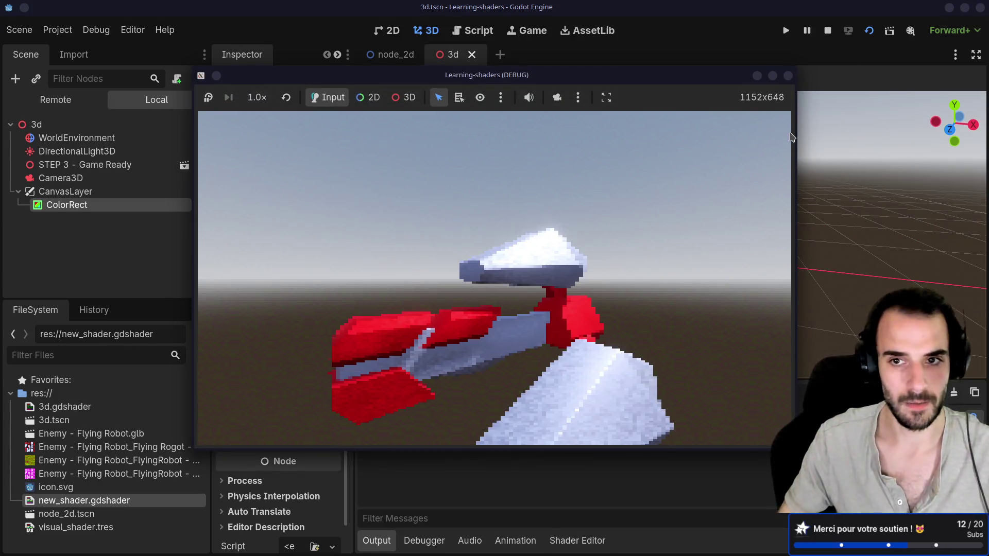
{"action": "left_click", "coordinate": [789, 76]}
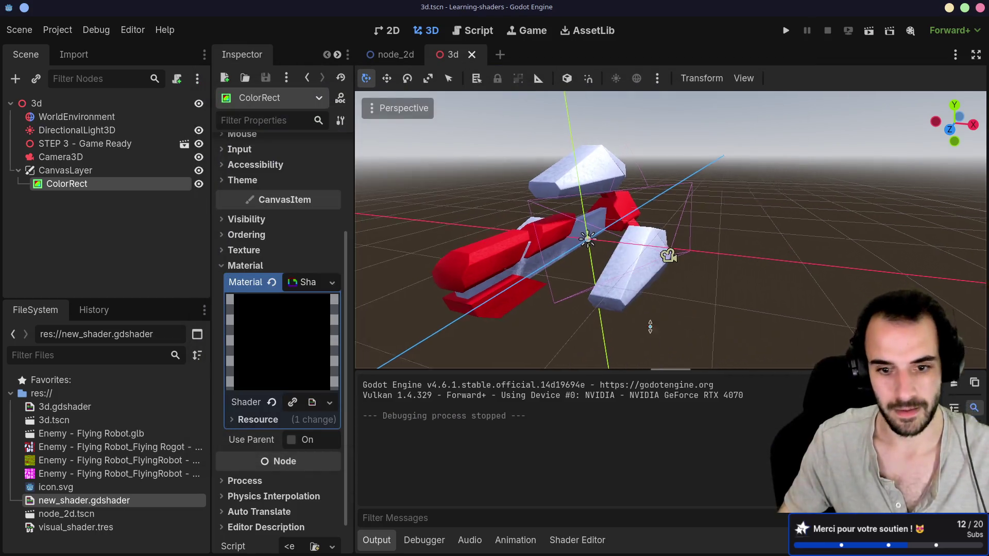
Change the shader's float pixel value from 8.0 to 16.0.
{"action": "left_click", "coordinate": [577, 541]}
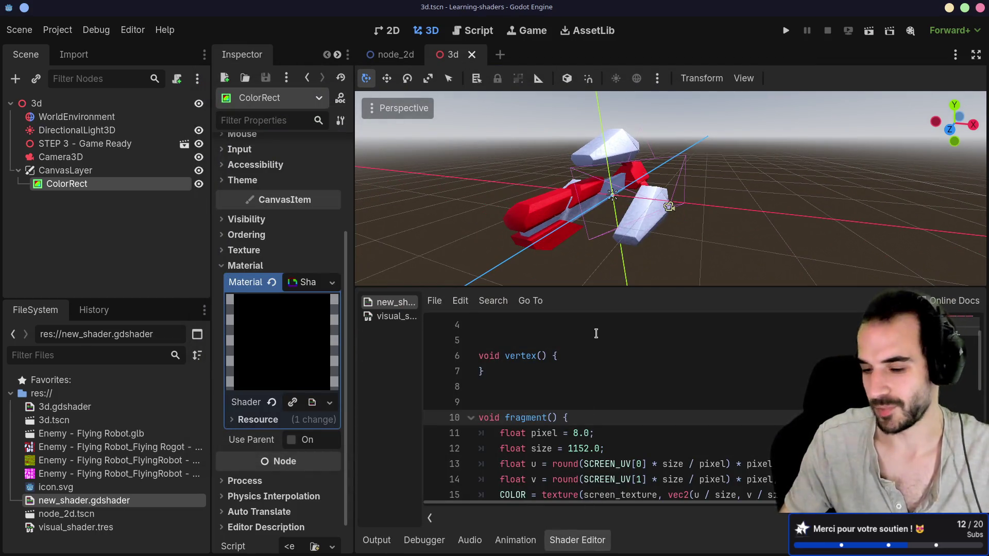
{"action": "left_click_drag", "start_coordinate": [607, 286], "coordinate": [623, 192]}
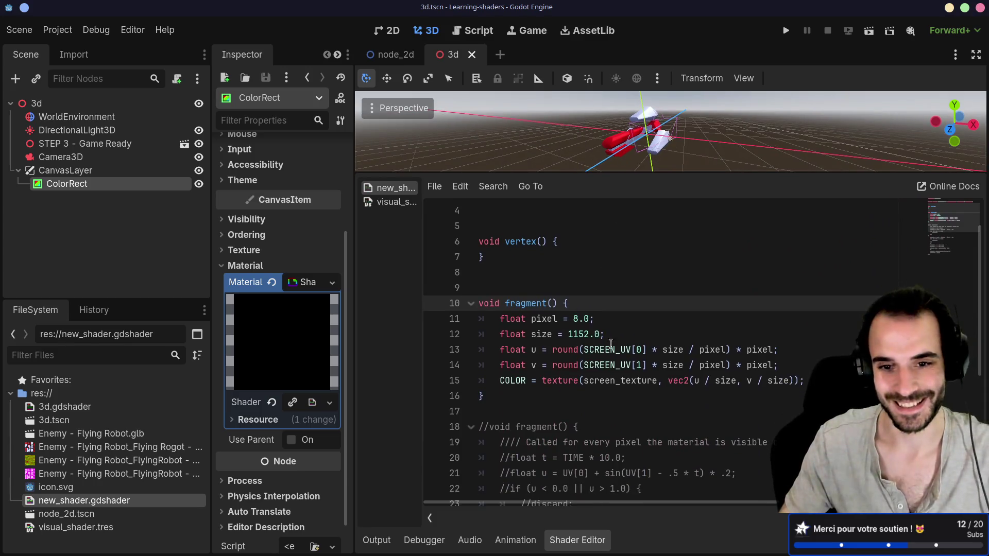
{"action": "left_click", "coordinate": [620, 275]}
{"action": "type", "text": "textureLod"}
{"action": "double_click", "coordinate": [554, 265]}
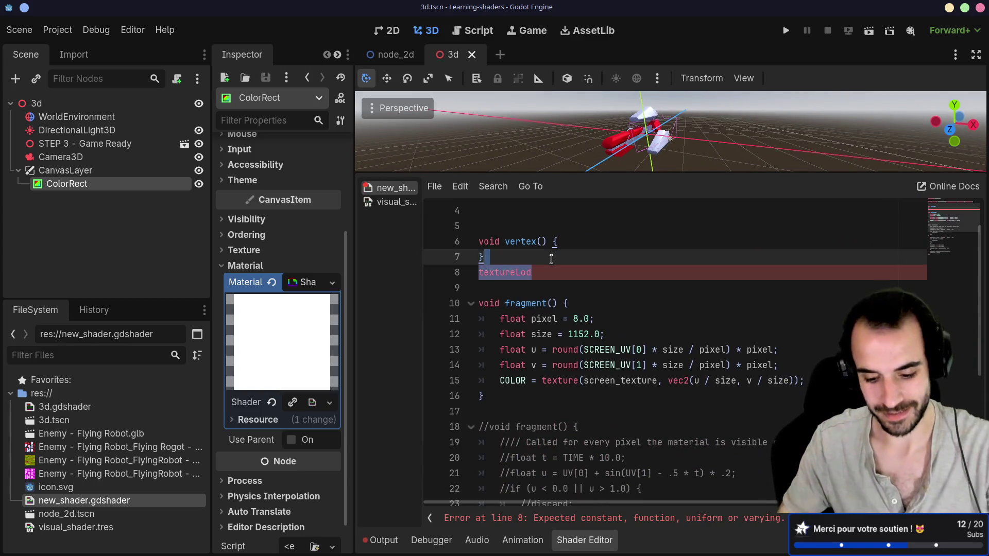
{"action": "key", "text": "BackSpace"}
{"action": "key", "text": "BackSpace"}
{"action": "left_click", "coordinate": [577, 303]}
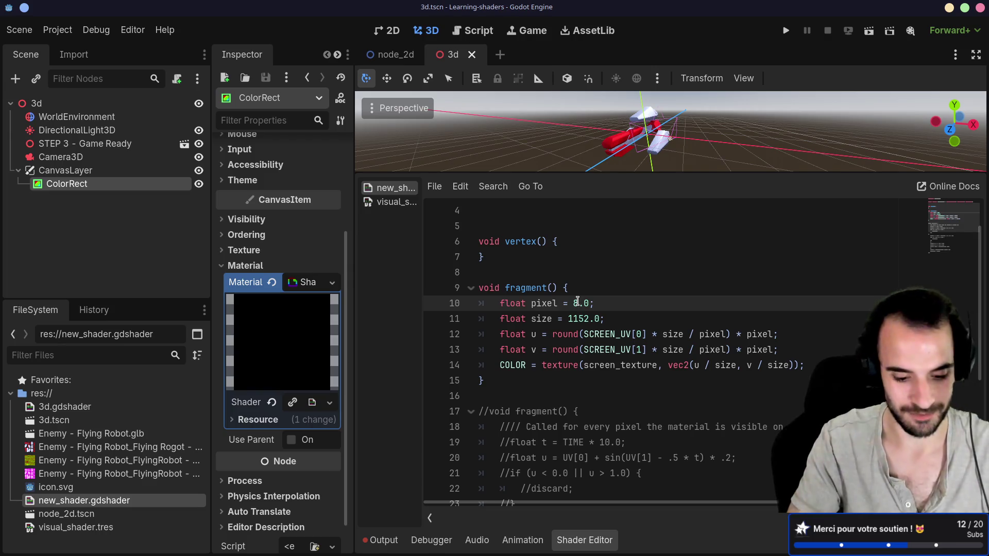
{"action": "key", "text": "BackSpace"}
{"action": "type", "text": "16"}
Run the scene to view the coarser 16-pixel blocks, then close the game.
{"action": "left_click_drag", "start_coordinate": [693, 181], "coordinate": [670, 226]}
{"action": "left_click", "coordinate": [849, 34]}
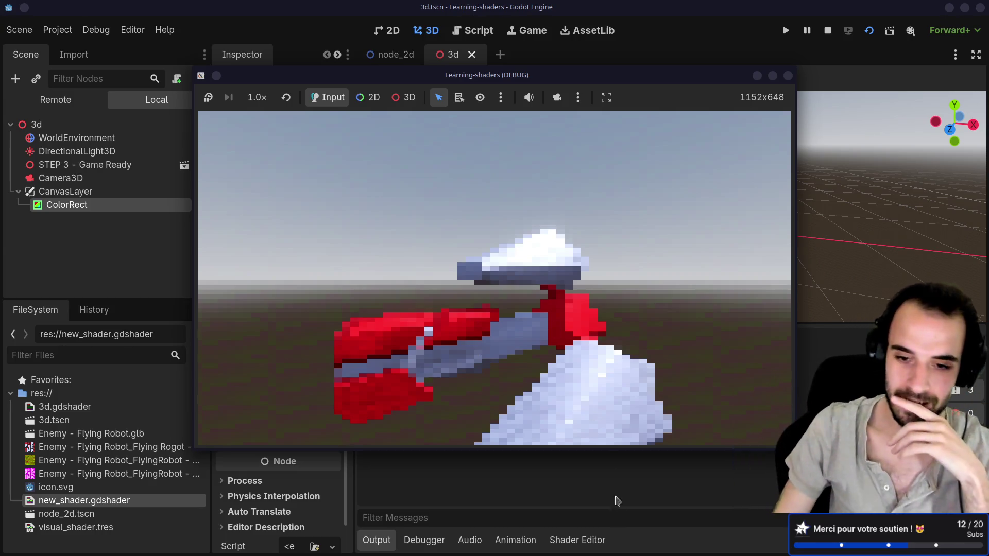
{"action": "key", "text": "F8"}
{"action": "left_click", "coordinate": [572, 540]}
{"action": "scroll", "coordinate": [534, 405], "scroll_direction": "up", "scroll_amount": 2}
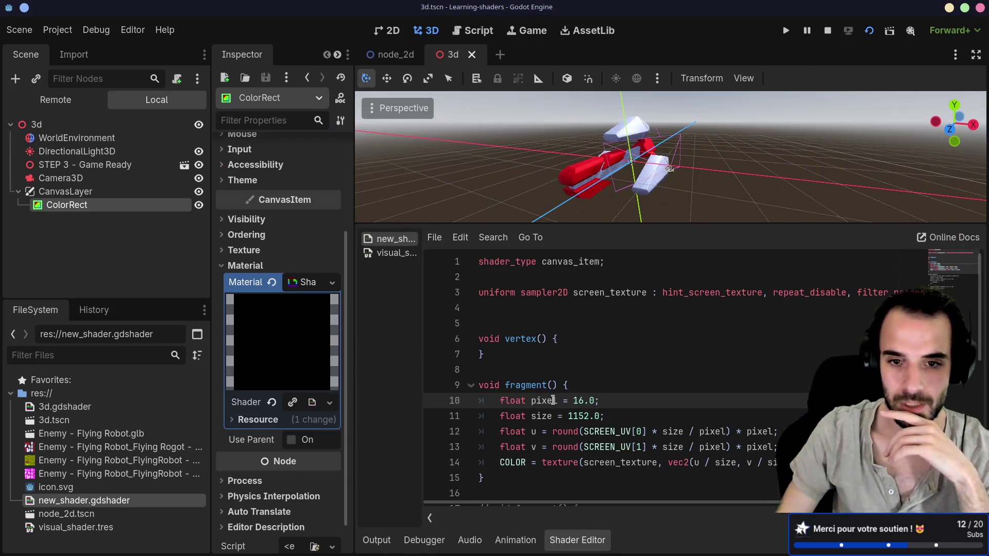
Undo the accidental paste into the uniform line 3 and stop the running game.
{"action": "left_click", "coordinate": [514, 303]}
{"action": "triple_click", "coordinate": [490, 292]}
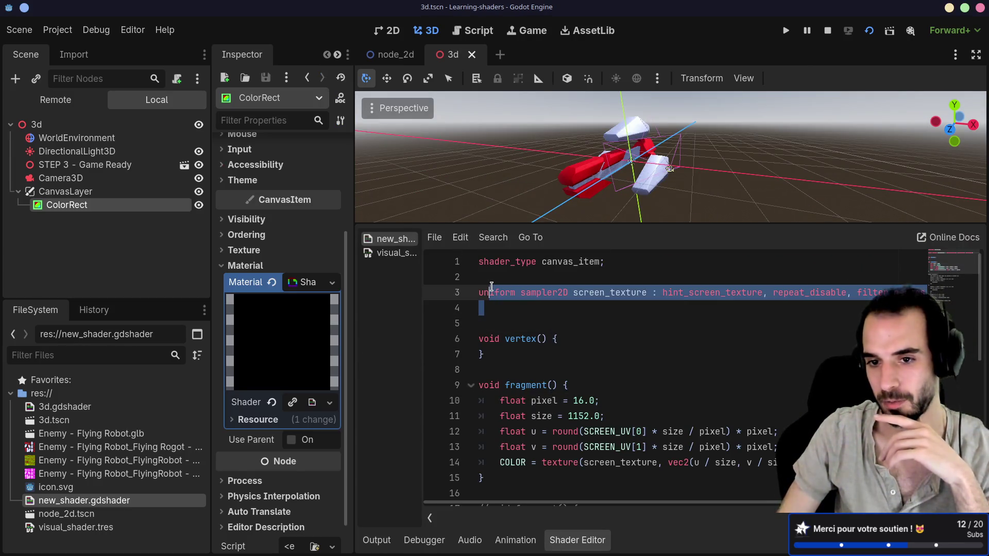
{"action": "left_click", "coordinate": [539, 322]}
{"action": "middle_click", "coordinate": [727, 292]}
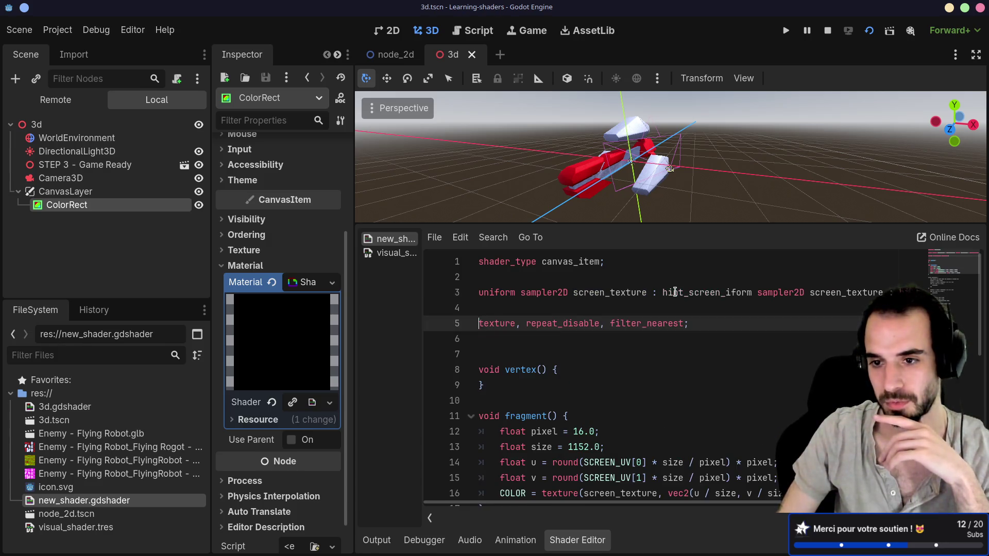
{"action": "key", "text": "ctrl+z"}
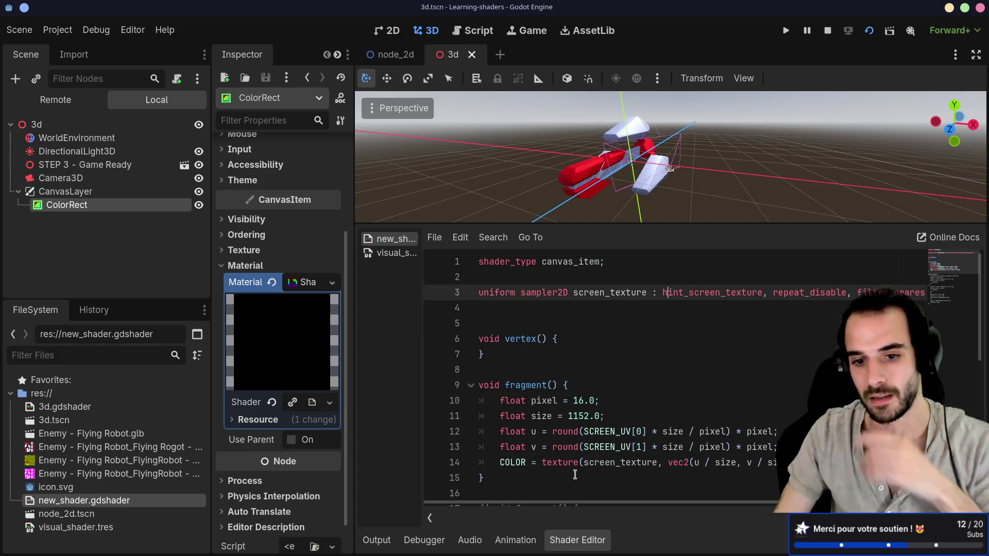
{"action": "mouse_move", "coordinate": [561, 504]}
{"action": "left_mouse_down"}
{"action": "mouse_move", "coordinate": [640, 499]}
{"action": "mouse_move", "coordinate": [618, 502]}
{"action": "left_mouse_up"}
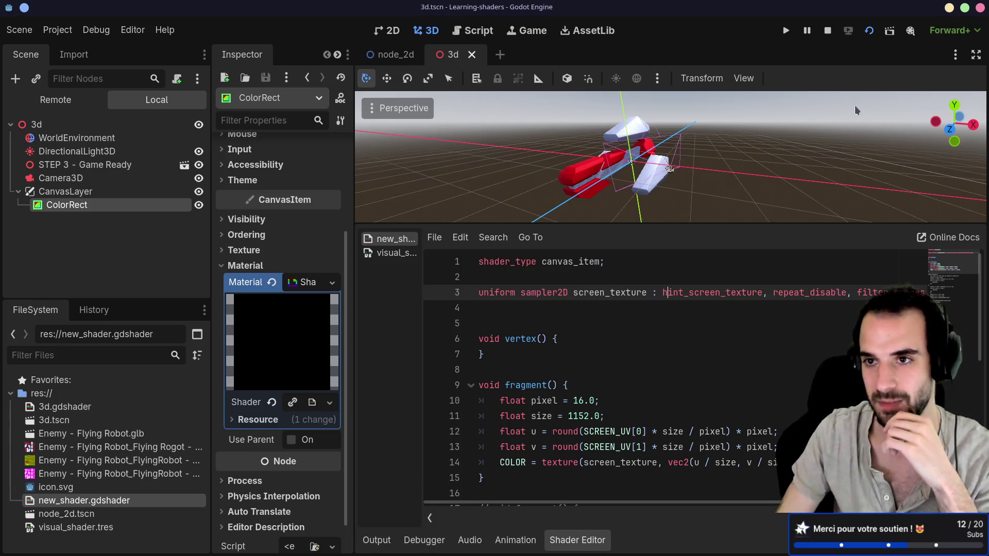
{"action": "left_click", "coordinate": [869, 32]}
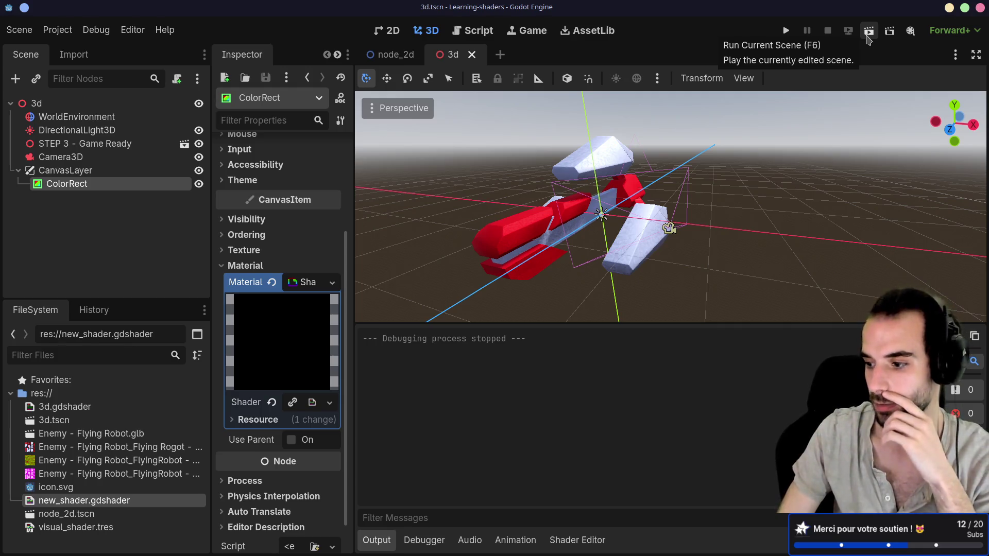
Run the scene again, close it, and check the debugger for errors.
{"action": "left_click", "coordinate": [868, 36]}
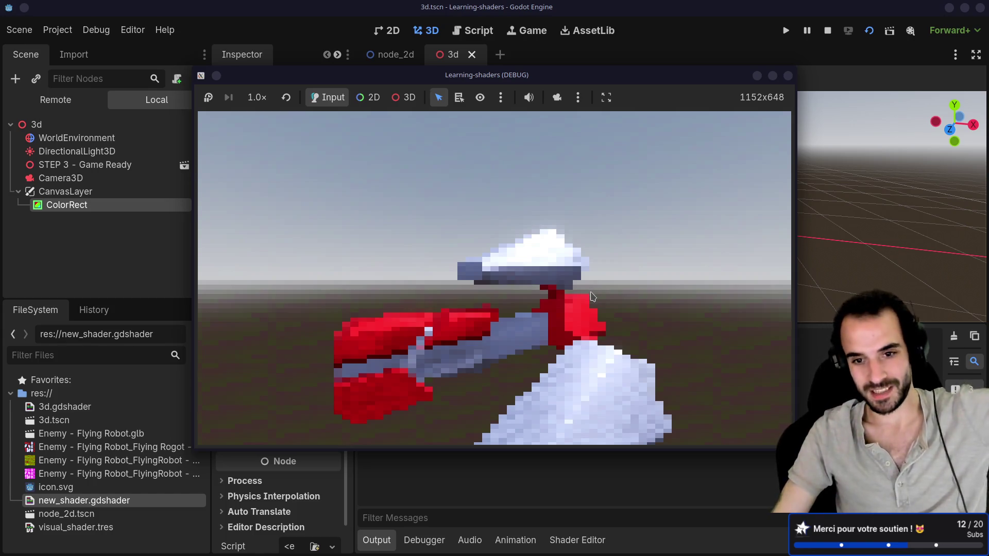
{"action": "left_click", "coordinate": [788, 76]}
{"action": "left_click", "coordinate": [424, 540]}
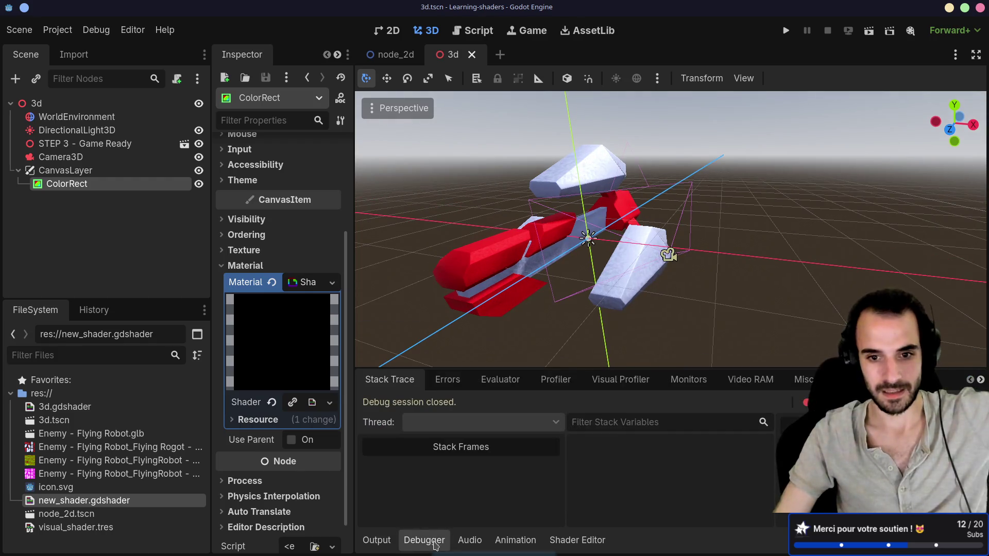
{"action": "left_click", "coordinate": [570, 540]}
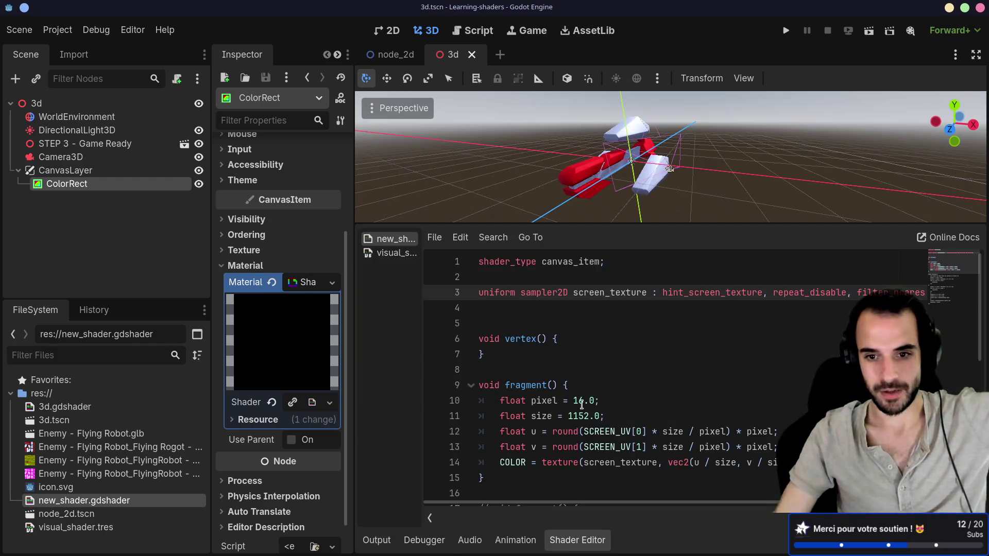
Set the pixel value back to 8.0 and run the scene to see finer pixelation.
{"action": "left_click", "coordinate": [581, 401]}
{"action": "double_click", "coordinate": [578, 400]}
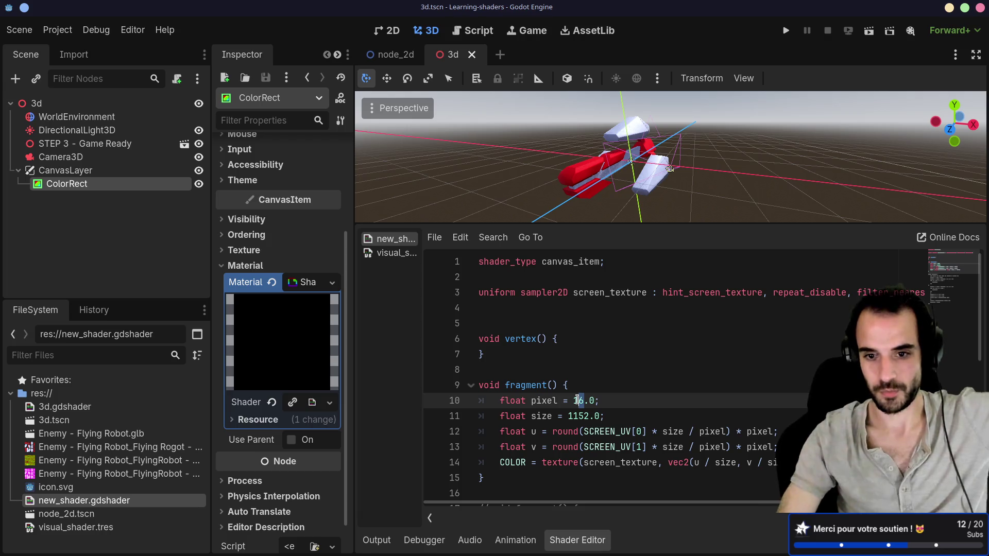
{"action": "type", "text": "10"}
{"action": "key", "text": "BackSpace"}
{"action": "key", "text": "BackSpace"}
{"action": "type", "text": "8.0"}
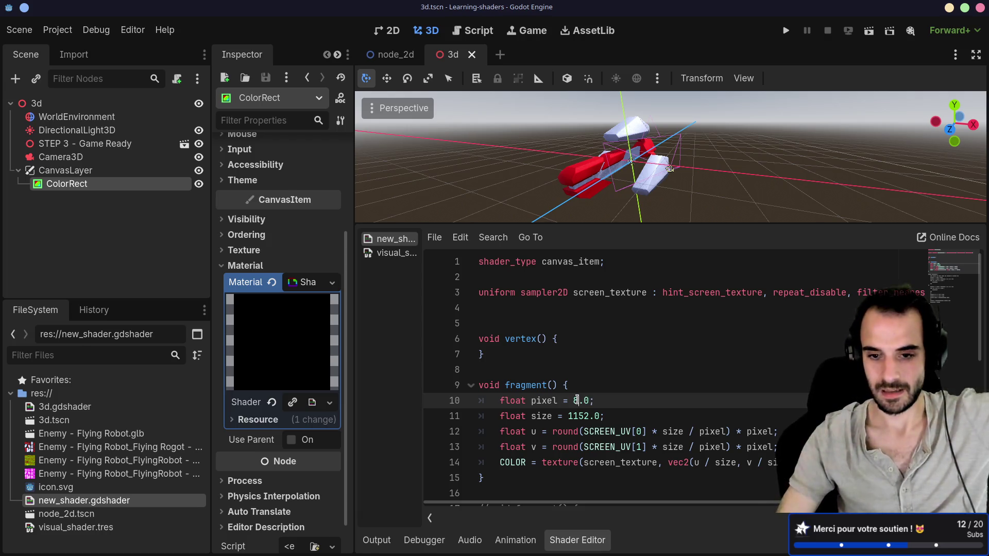
{"action": "left_click", "coordinate": [876, 32]}
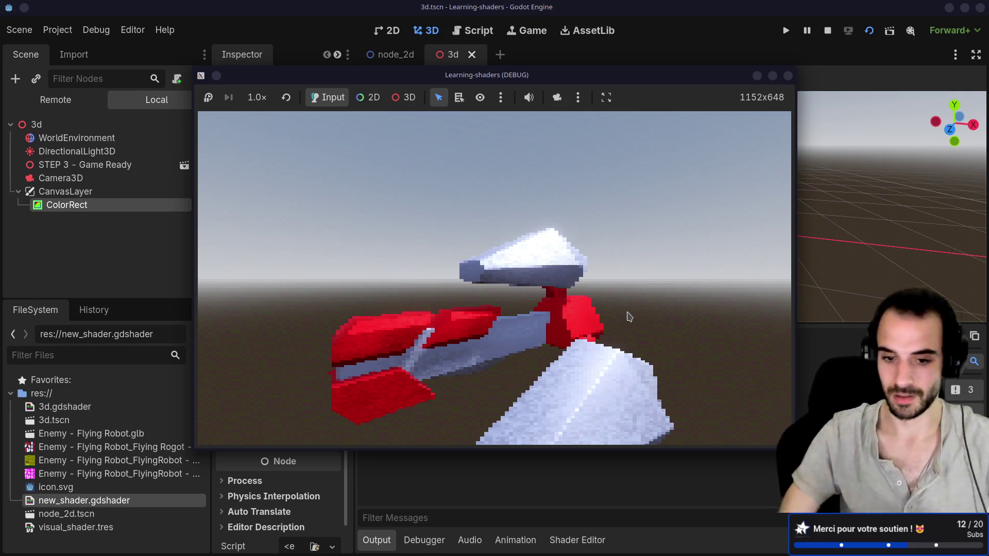
{"action": "left_click", "coordinate": [788, 76]}
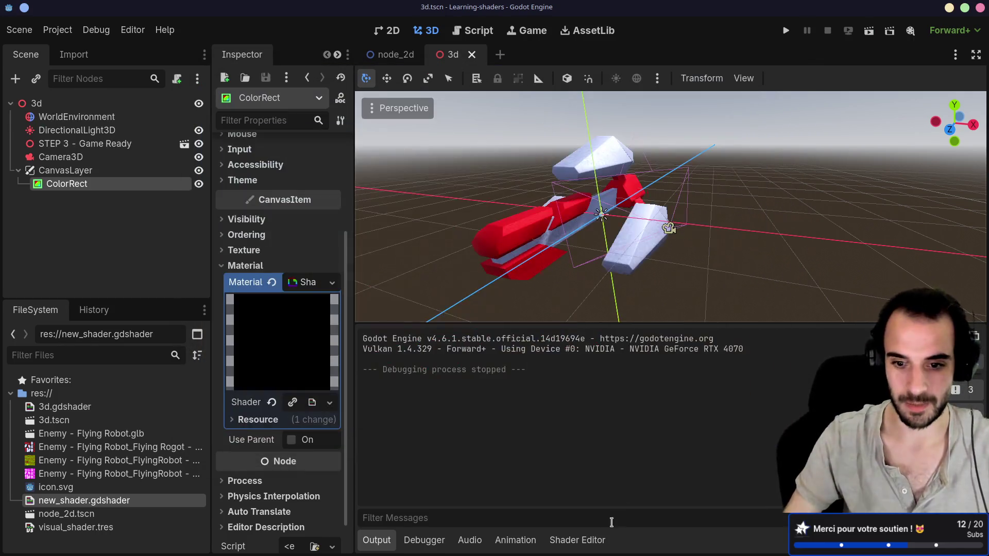
Restore screen_texture as the COLOR line's sampled texture from autocomplete, then run the scene.
{"action": "left_click", "coordinate": [577, 540]}
{"action": "left_click", "coordinate": [600, 431]}
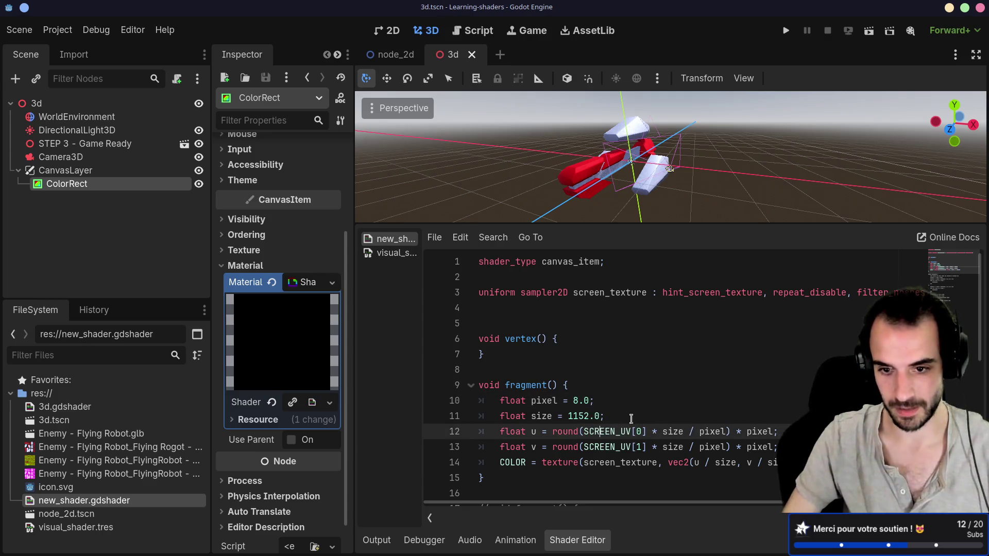
{"action": "double_click", "coordinate": [604, 464]}
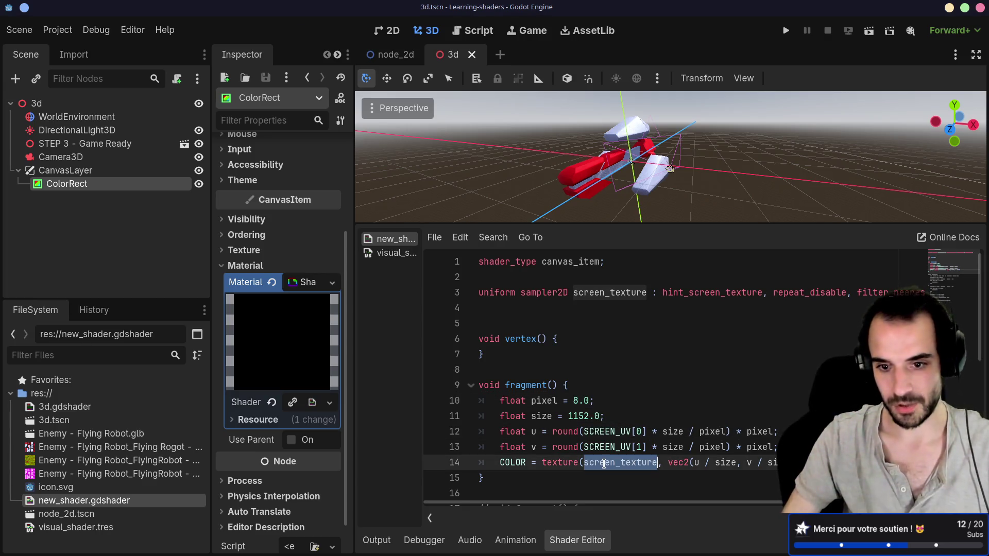
{"action": "type", "text": "TEXT"}
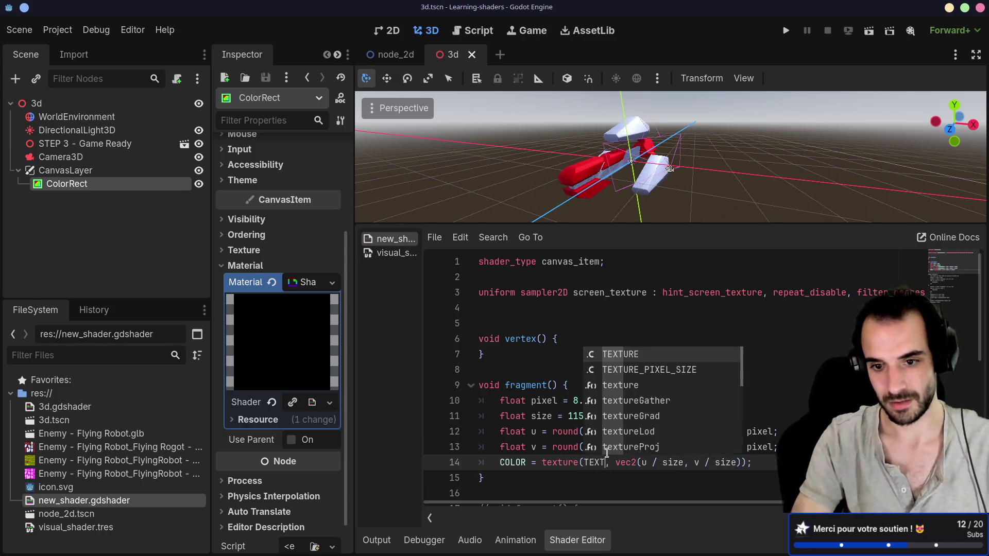
{"action": "key", "text": "BackSpace"}
{"action": "key", "text": "BackSpace"}
{"action": "key", "text": "BackSpace"}
{"action": "type", "text": "SCREEN_"}
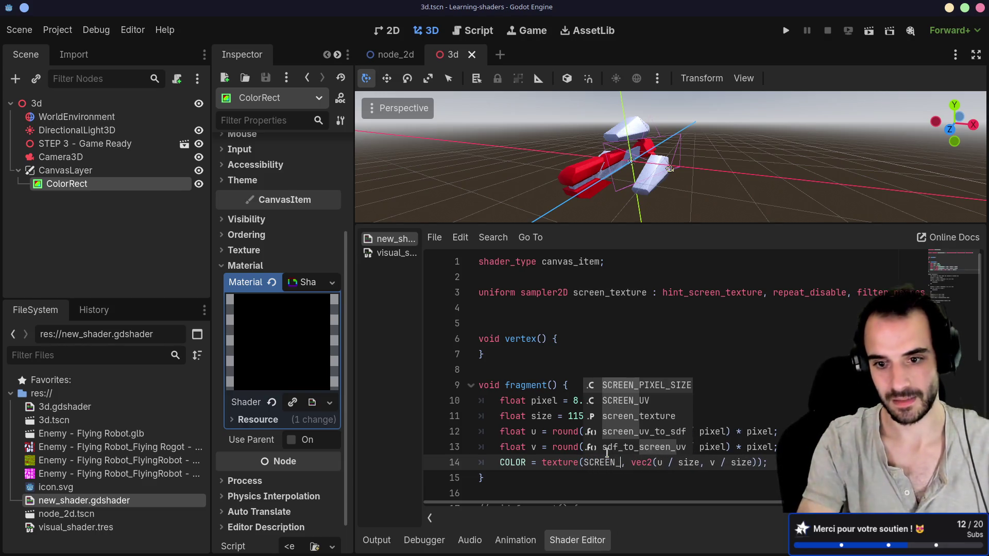
{"action": "type", "text": "TE"}
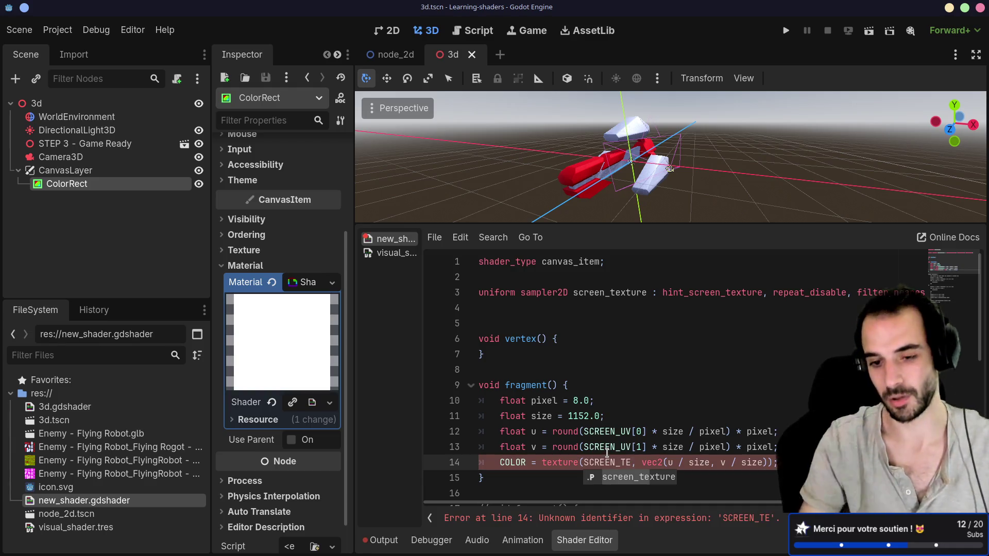
{"action": "left_click", "coordinate": [629, 477]}
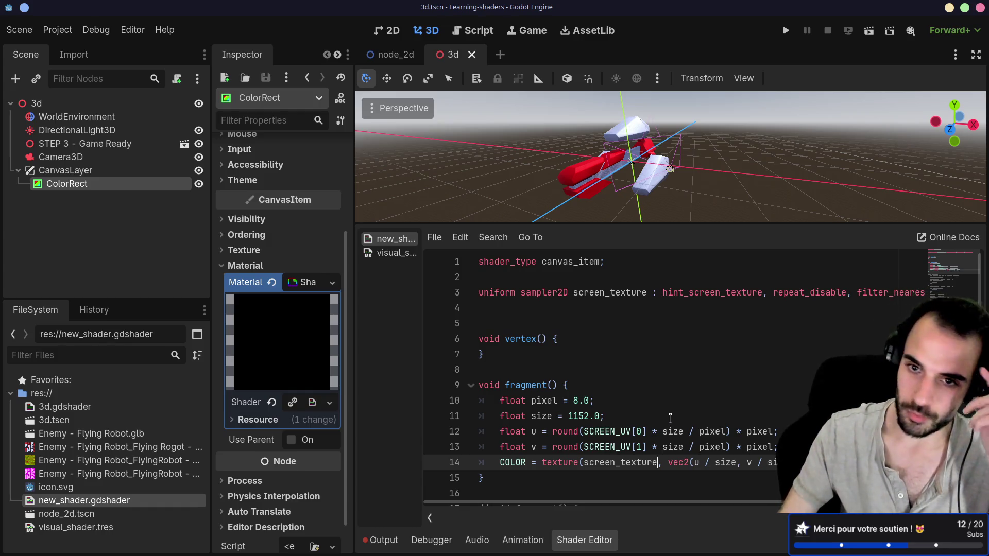
{"action": "left_click", "coordinate": [869, 31]}
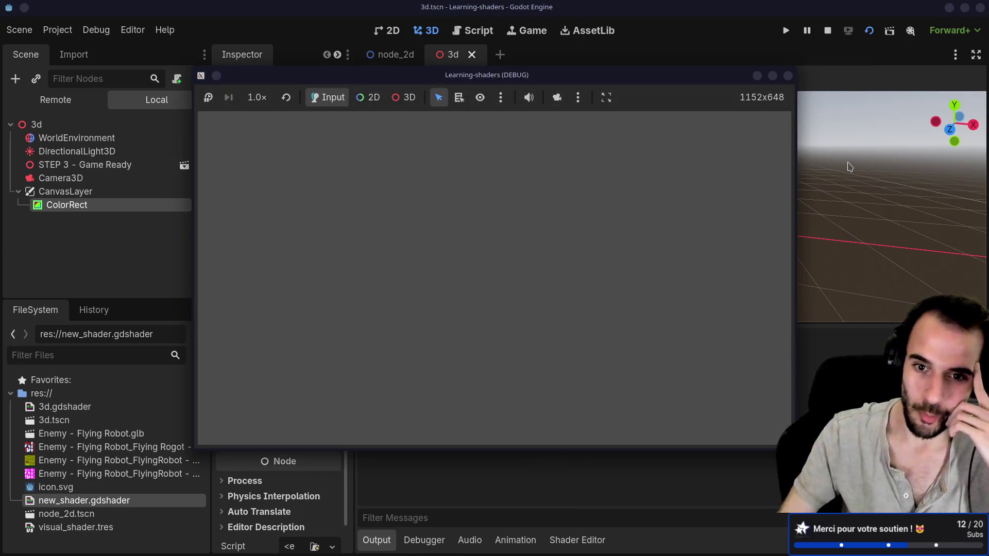